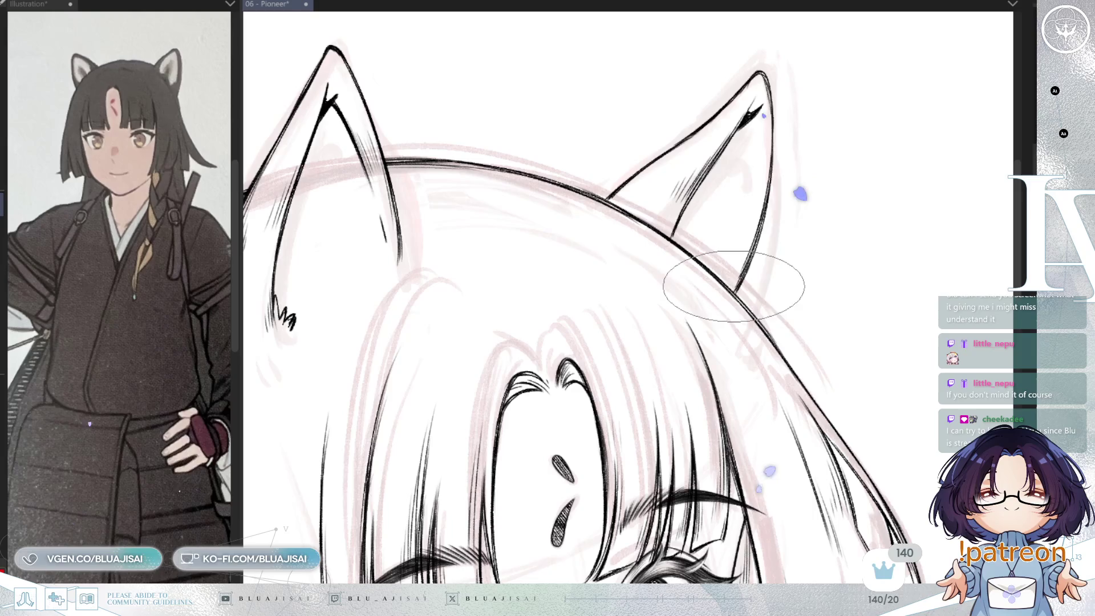
Mirror the canvas and rotate the view upright around the fox ear.
{"action": "left_click_drag", "start_coordinate": [747, 258], "coordinate": [761, 224]}
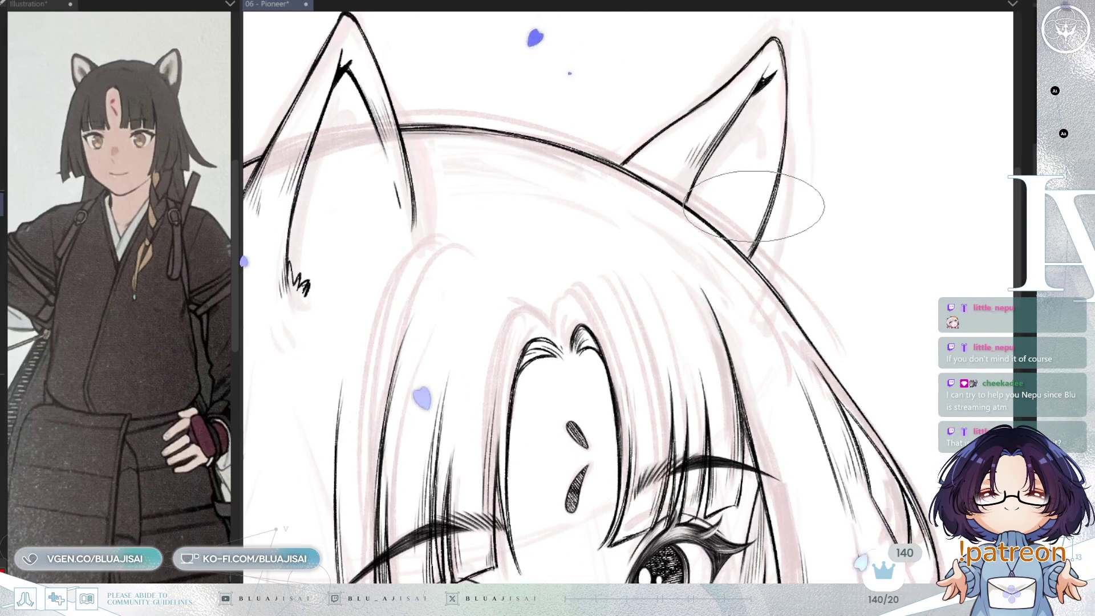
{"action": "key", "text": "h"}
{"action": "left_click_drag", "start_coordinate": [740, 249], "coordinate": [785, 209]}
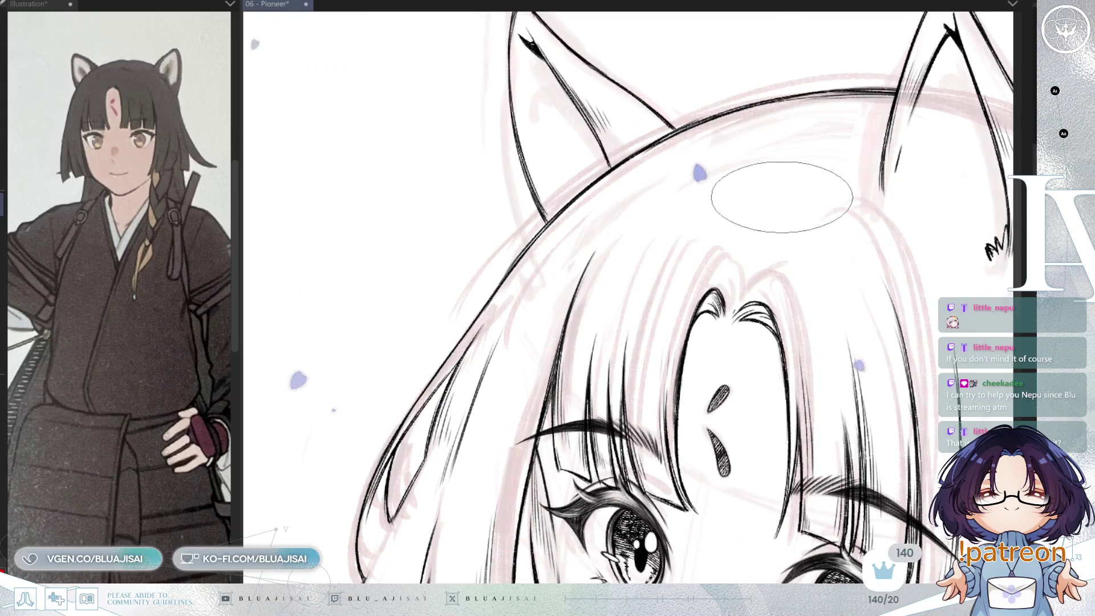
{"action": "mouse_move", "coordinate": [777, 201]}
{"action": "left_mouse_down"}
{"action": "mouse_move", "coordinate": [790, 190]}
{"action": "mouse_move", "coordinate": [793, 200]}
{"action": "mouse_move", "coordinate": [767, 197]}
{"action": "mouse_move", "coordinate": [772, 211]}
{"action": "mouse_move", "coordinate": [619, 99]}
{"action": "left_mouse_up"}
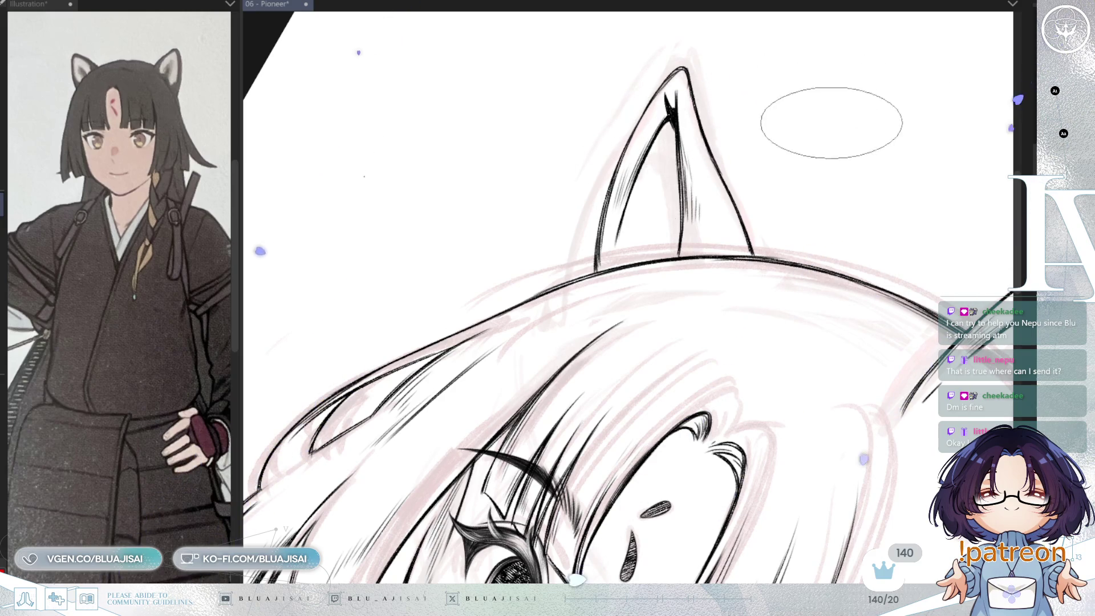
{"action": "scroll", "coordinate": [675, 132], "scroll_direction": "down", "scroll_amount": 5}
{"action": "left_click_drag", "start_coordinate": [866, 379], "coordinate": [857, 387]}
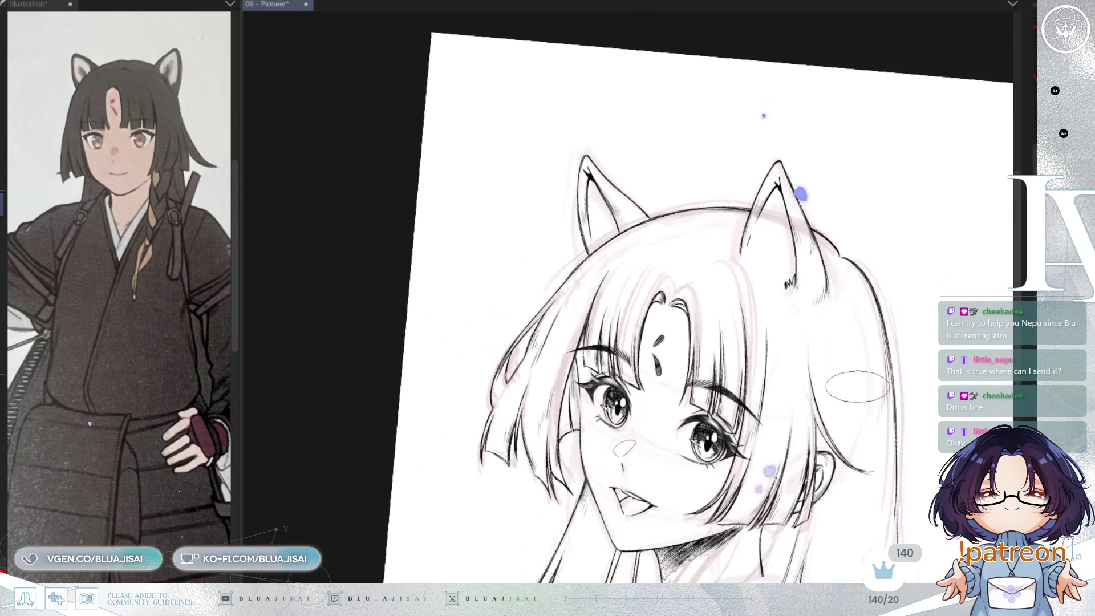
{"action": "key", "text": "h"}
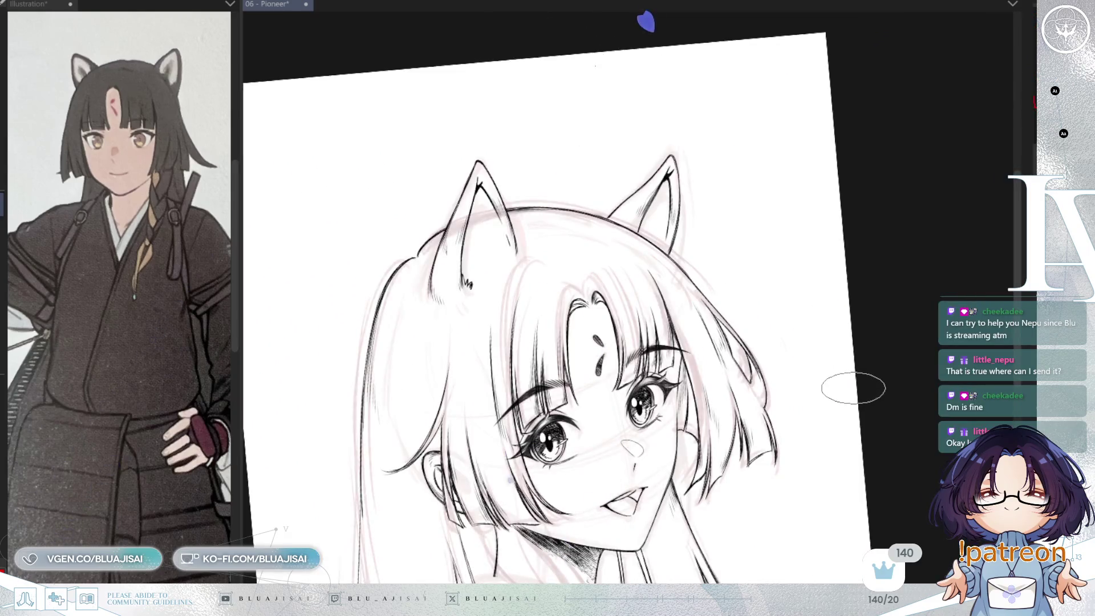
{"action": "left_click_drag", "start_coordinate": [854, 421], "coordinate": [889, 387]}
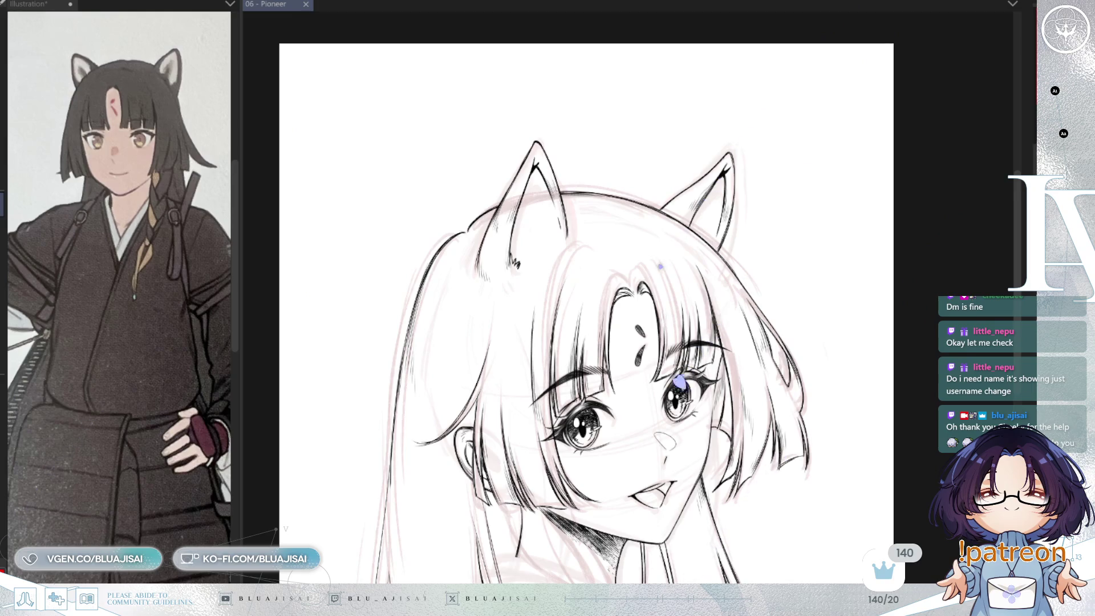
Zoom in and redraw the head outline where it meets the ear base.
{"action": "scroll", "coordinate": [493, 205], "scroll_direction": "up", "scroll_amount": 3}
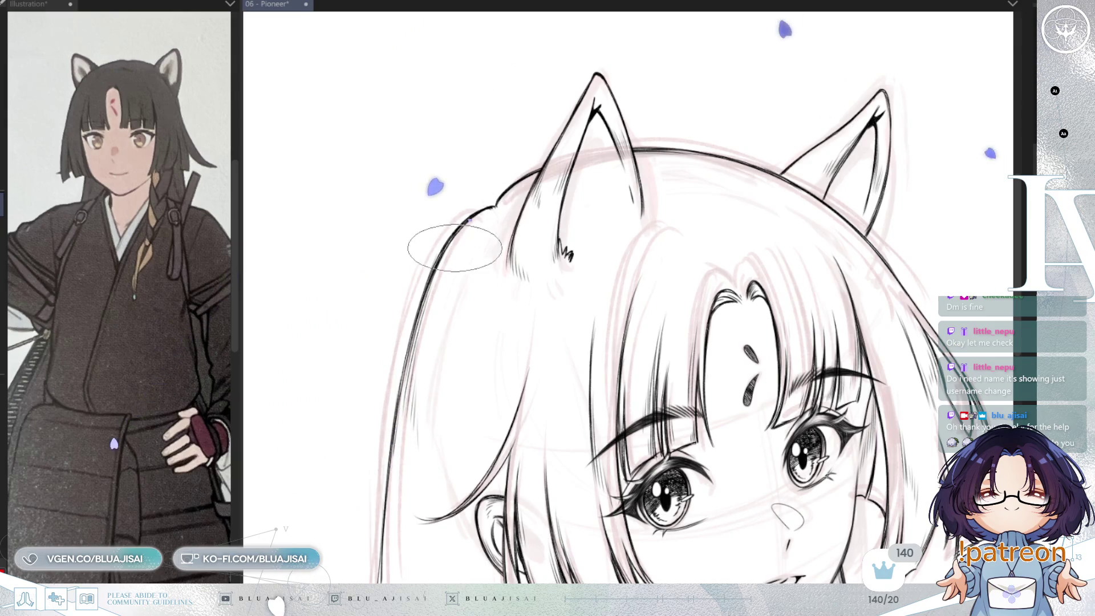
{"action": "left_click_drag", "start_coordinate": [439, 232], "coordinate": [593, 179]}
{"action": "scroll", "coordinate": [787, 171], "scroll_direction": "up", "scroll_amount": 2}
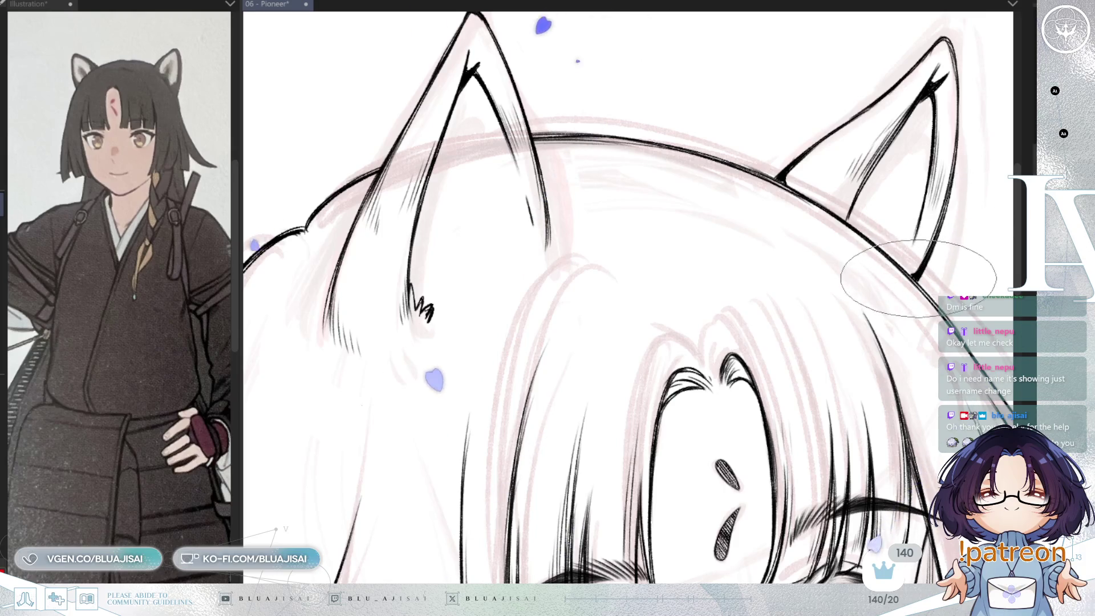
{"action": "scroll", "coordinate": [913, 262], "scroll_direction": "down", "scroll_amount": 5}
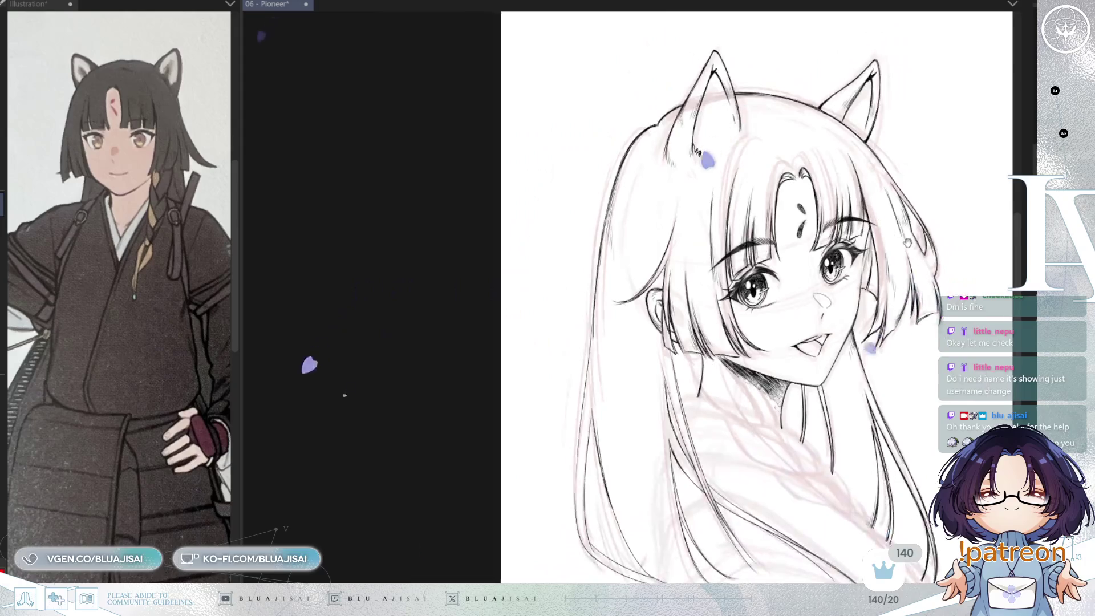
Zoom in, enlarge the brush, mirror the view and bring the hair below the chin into view.
{"action": "scroll", "coordinate": [907, 244], "scroll_direction": "up", "scroll_amount": 5}
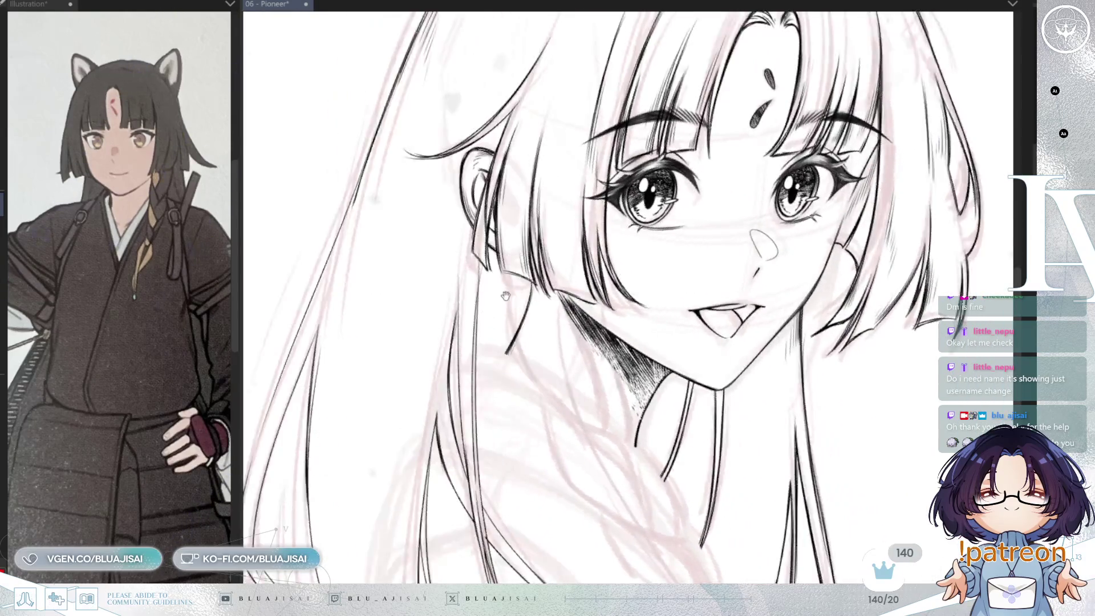
{"action": "scroll", "coordinate": [507, 294], "scroll_direction": "up", "scroll_amount": 2}
{"action": "scroll", "coordinate": [513, 220], "scroll_direction": "up", "scroll_amount": 2}
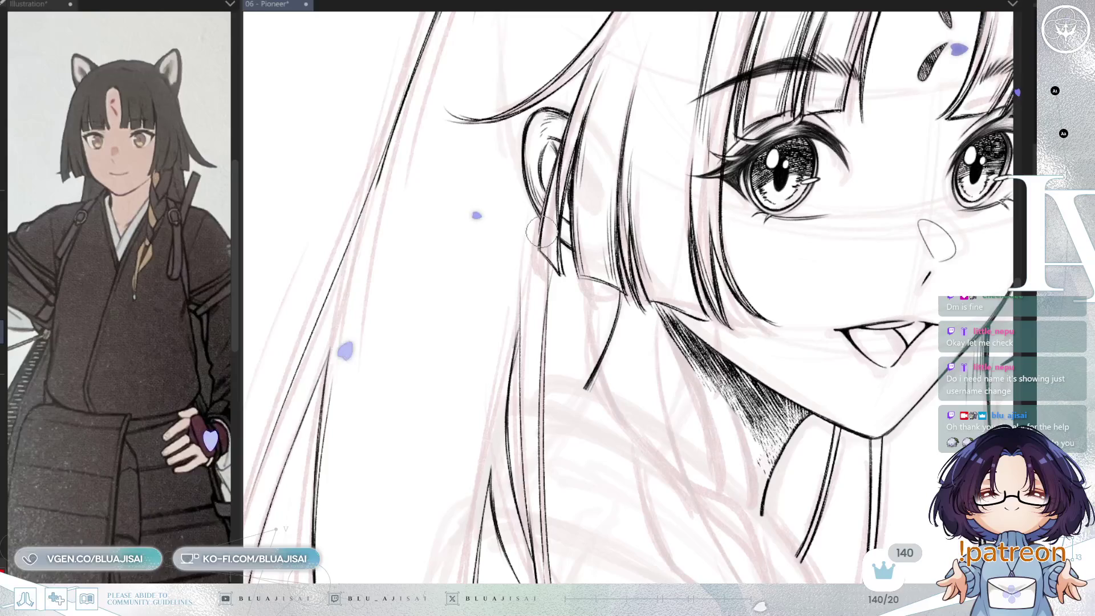
{"action": "key", "text": "bracketright"}
{"action": "key", "text": "bracketright"}
{"action": "key", "text": "bracketright"}
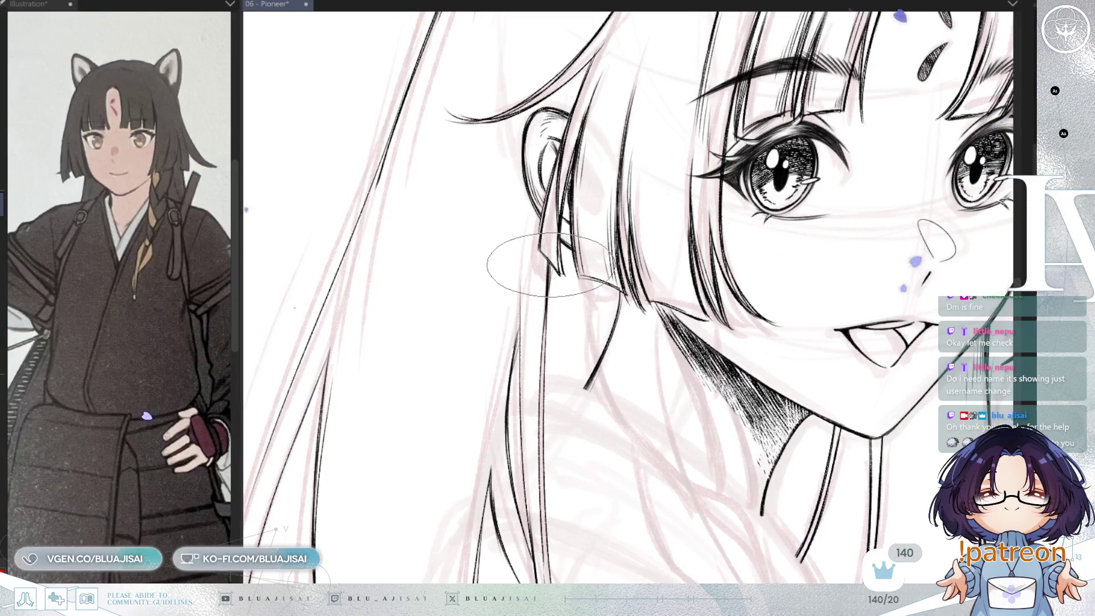
{"action": "scroll", "coordinate": [522, 287], "scroll_direction": "down", "scroll_amount": 3}
{"action": "key", "text": "minus"}
{"action": "scroll", "coordinate": [699, 454], "scroll_direction": "up", "scroll_amount": 3}
{"action": "left_click_drag", "start_coordinate": [699, 454], "coordinate": [753, 235]}
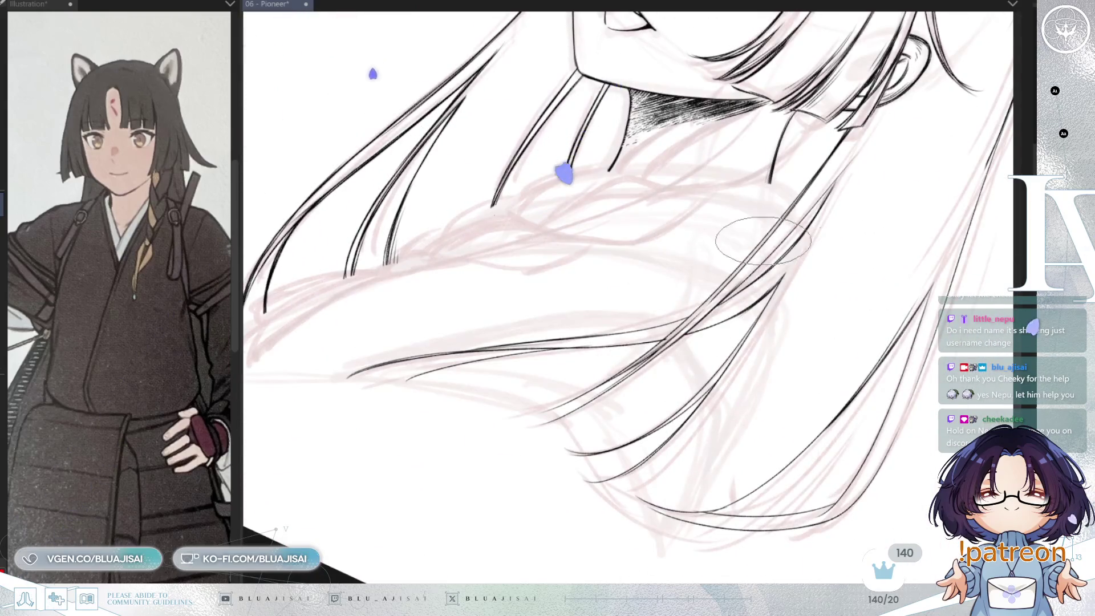
Rotate the view step by step and ink long strands flowing past the chin and shoulder.
{"action": "key", "text": "asciicircum"}
{"action": "key", "text": "minus"}
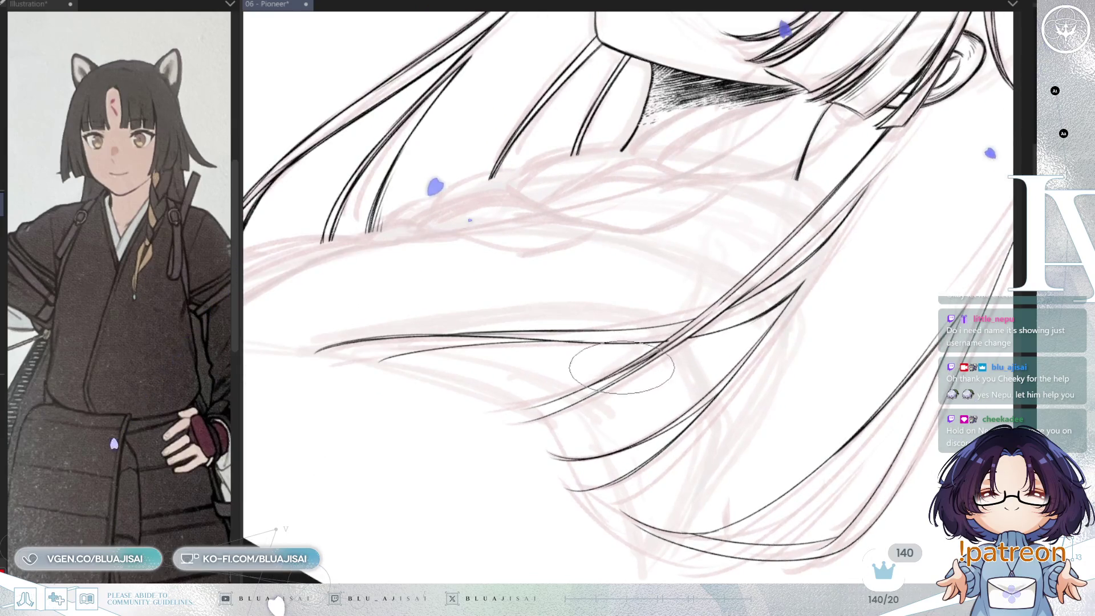
{"action": "key", "text": "minus"}
{"action": "key", "text": "minus"}
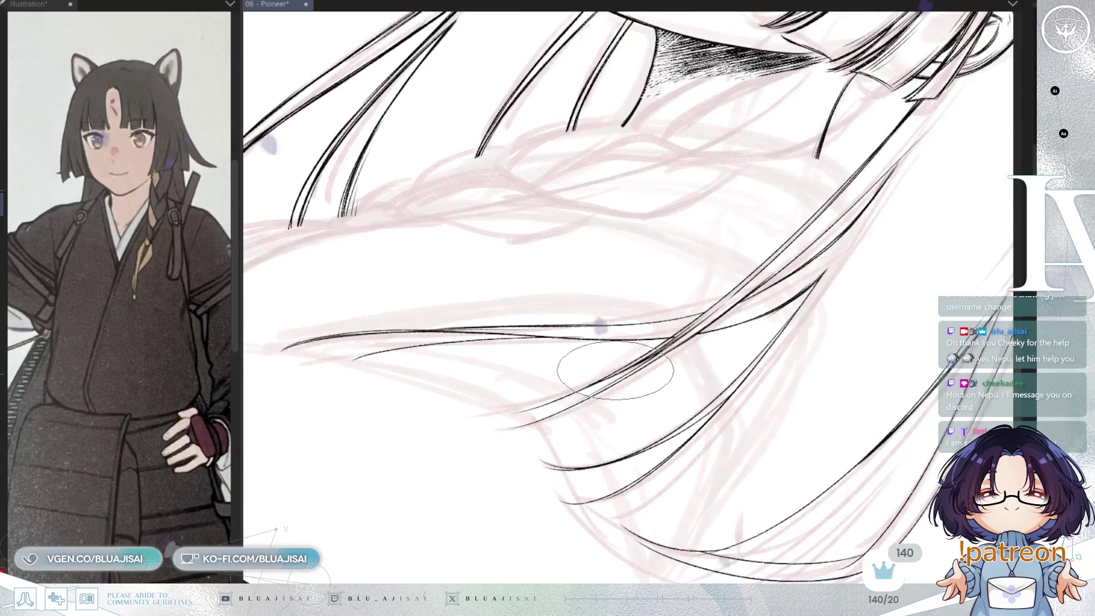
{"action": "key", "text": "minus"}
{"action": "key", "text": "minus"}
{"action": "key", "text": "minus"}
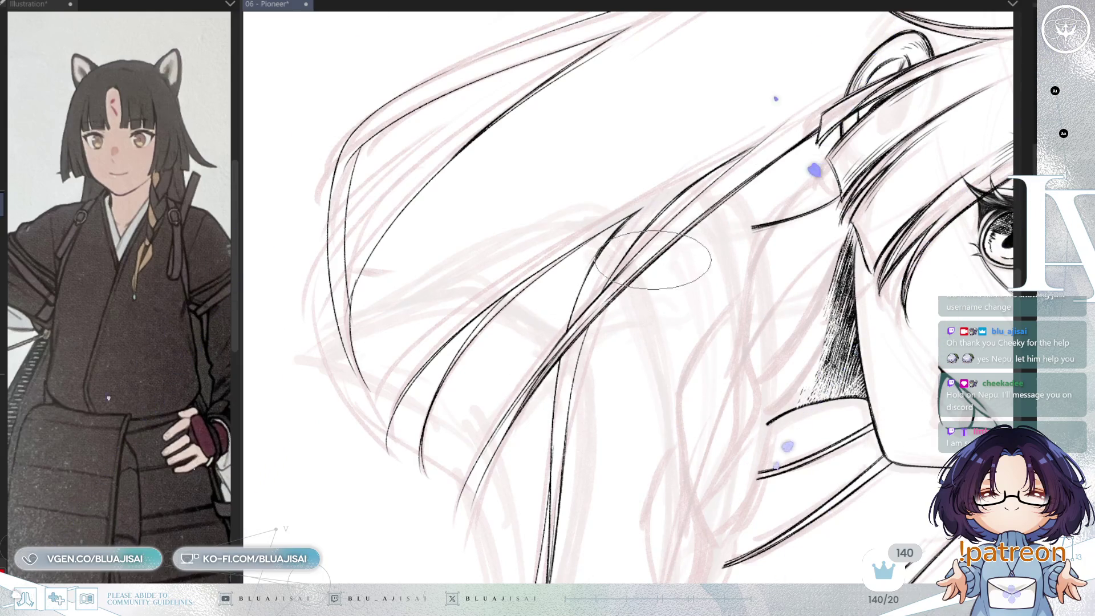
{"action": "left_click_drag", "start_coordinate": [529, 419], "coordinate": [543, 390]}
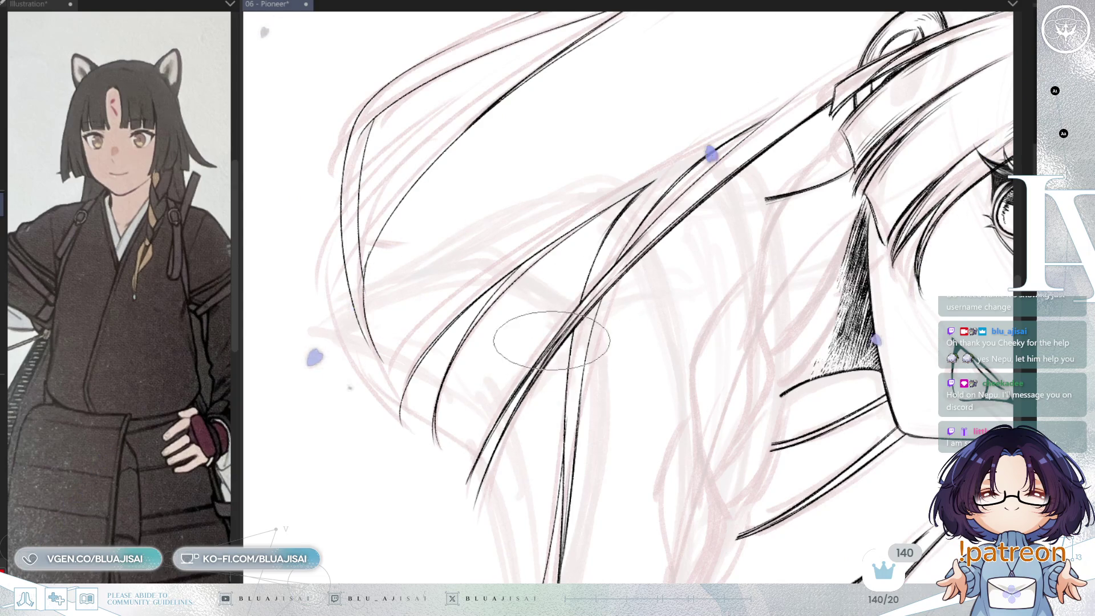
{"action": "left_click_drag", "start_coordinate": [614, 270], "coordinate": [582, 316]}
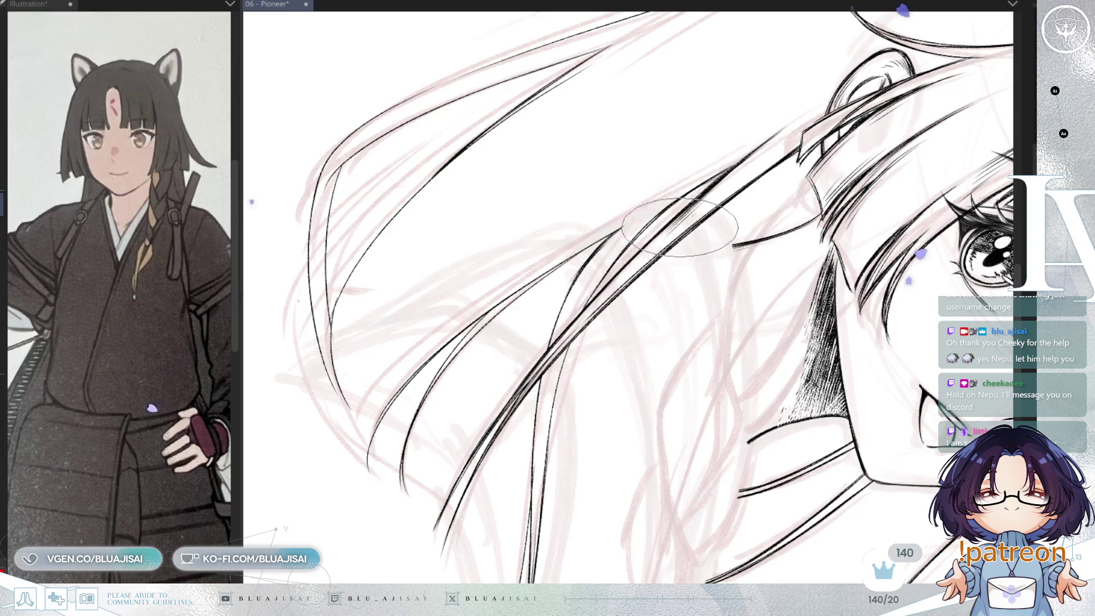
{"action": "left_click_drag", "start_coordinate": [661, 255], "coordinate": [719, 212]}
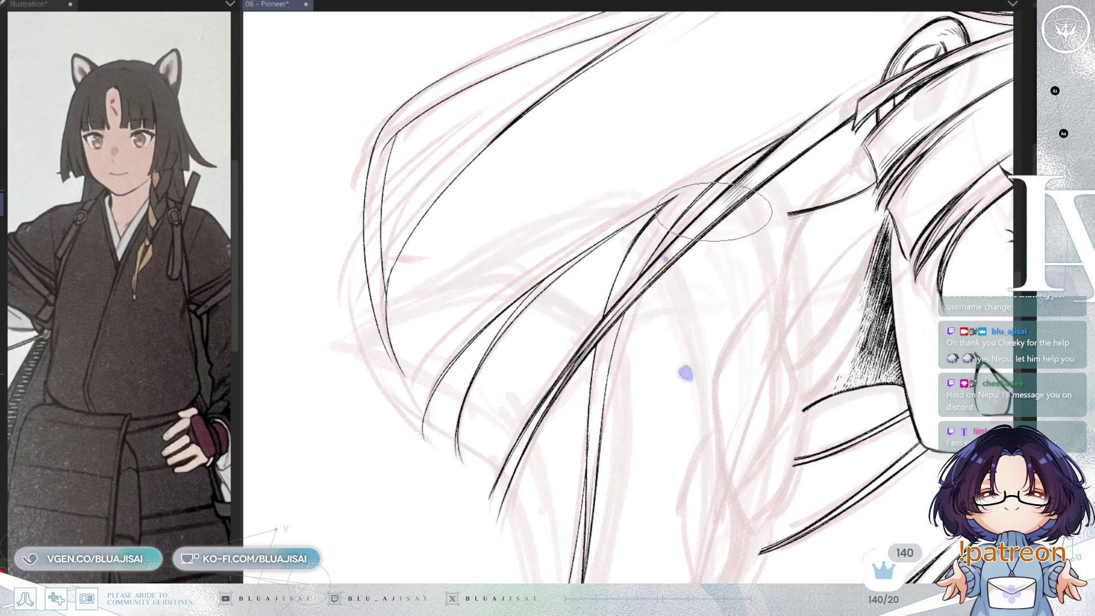
{"action": "key", "text": "minus"}
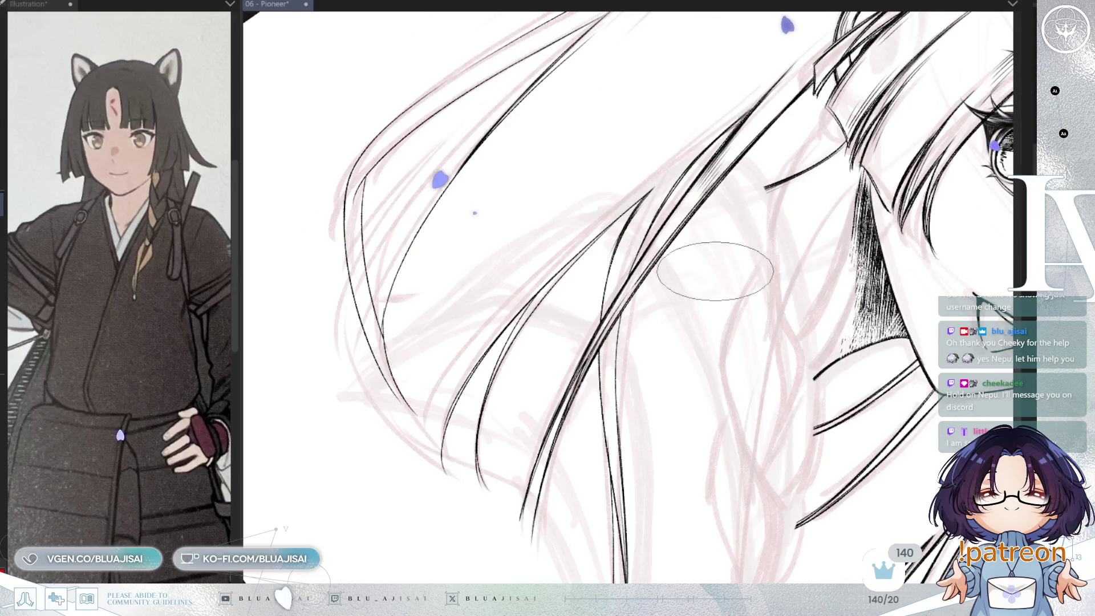
{"action": "key", "text": "minus"}
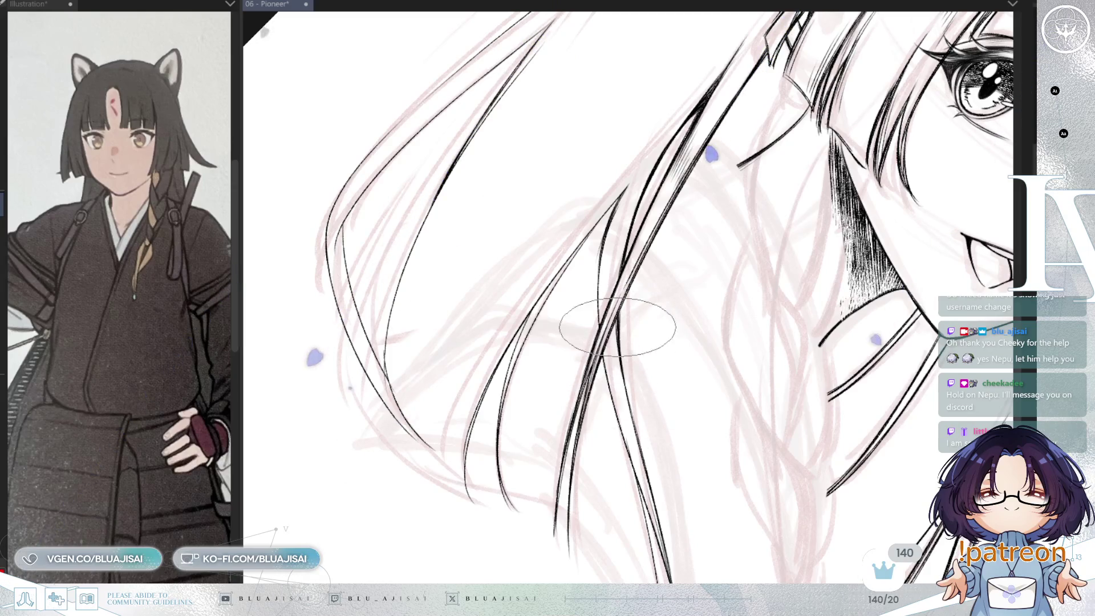
Add thin tapering strands beside the existing line and along the lower diagonal hair line.
{"action": "scroll", "coordinate": [627, 397], "scroll_direction": "right", "scroll_amount": 10}
{"action": "scroll", "coordinate": [607, 299], "scroll_direction": "down", "scroll_amount": 10}
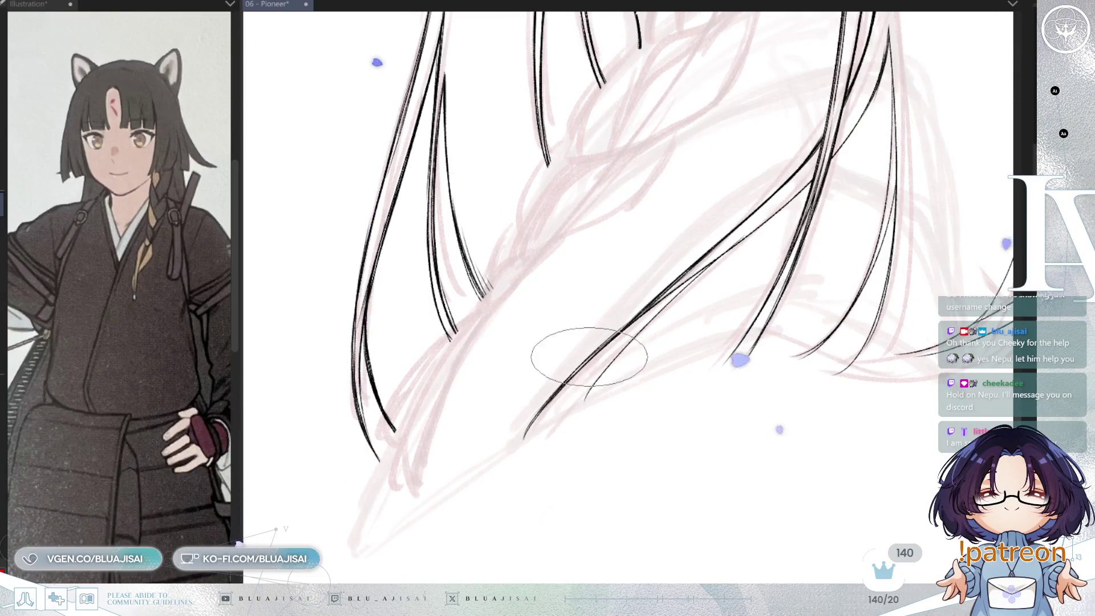
{"action": "left_click_drag", "start_coordinate": [553, 397], "coordinate": [530, 430]}
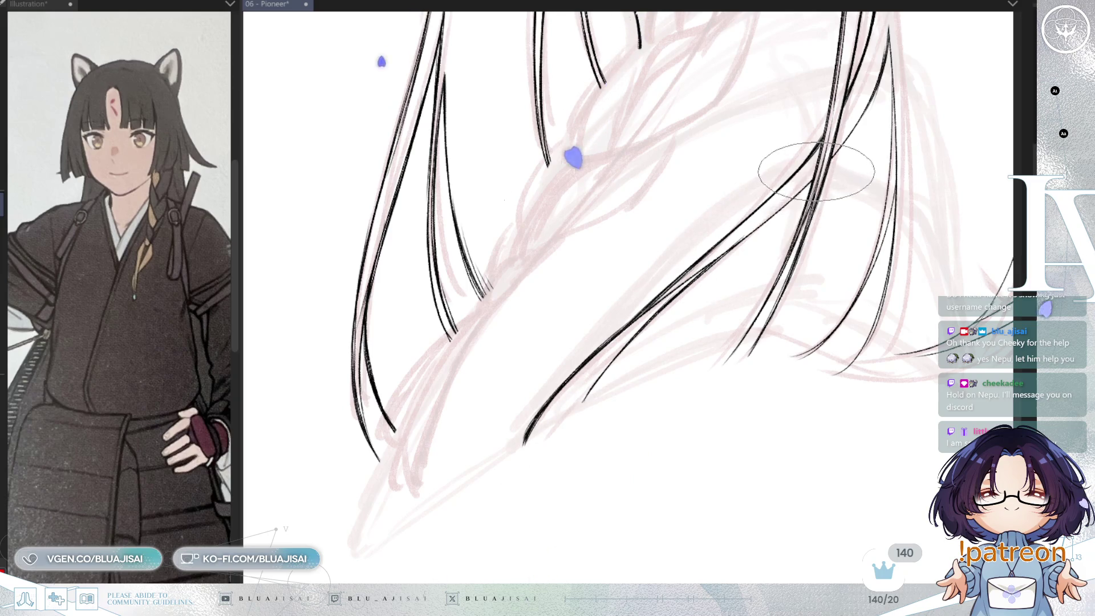
{"action": "left_click_drag", "start_coordinate": [662, 308], "coordinate": [576, 402]}
{"action": "left_click_drag", "start_coordinate": [657, 319], "coordinate": [706, 299]}
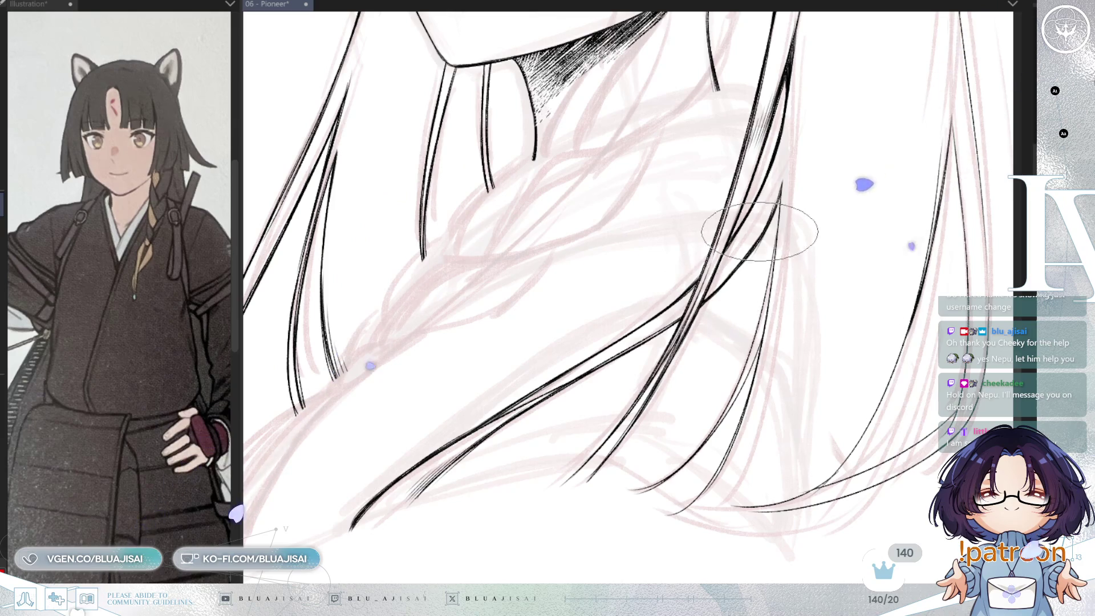
{"action": "key", "text": "h"}
{"action": "key", "text": "asciicircum"}
{"action": "key", "text": "asciicircum"}
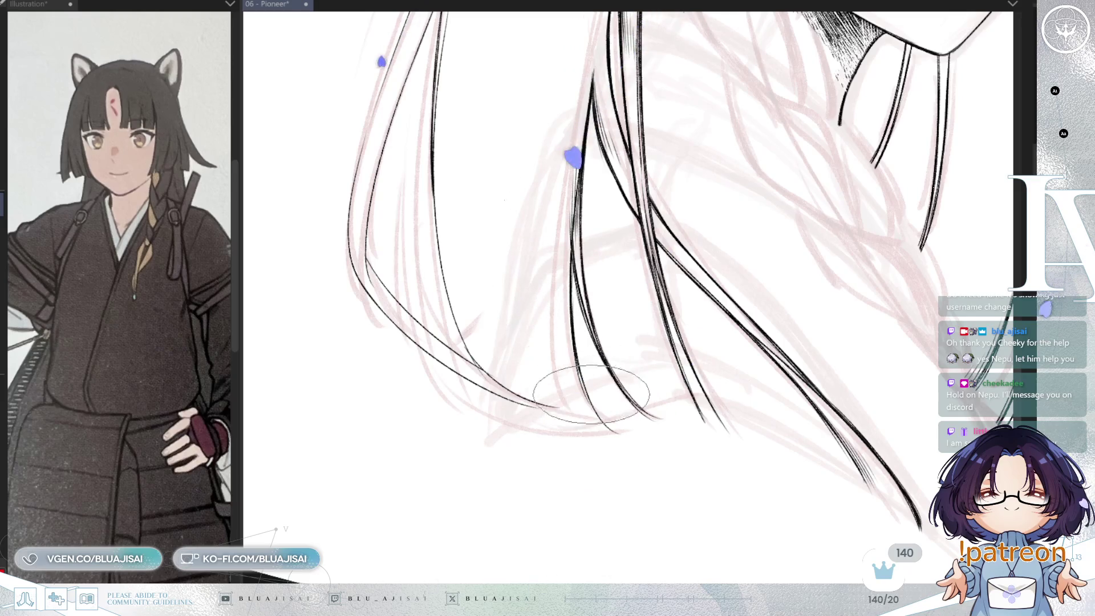
Ink a long black strand and thin inner strands in the hair lock beside her face.
{"action": "mouse_move", "coordinate": [623, 384]}
{"action": "left_mouse_down"}
{"action": "mouse_move", "coordinate": [654, 206]}
{"action": "mouse_move", "coordinate": [593, 306]}
{"action": "left_mouse_up"}
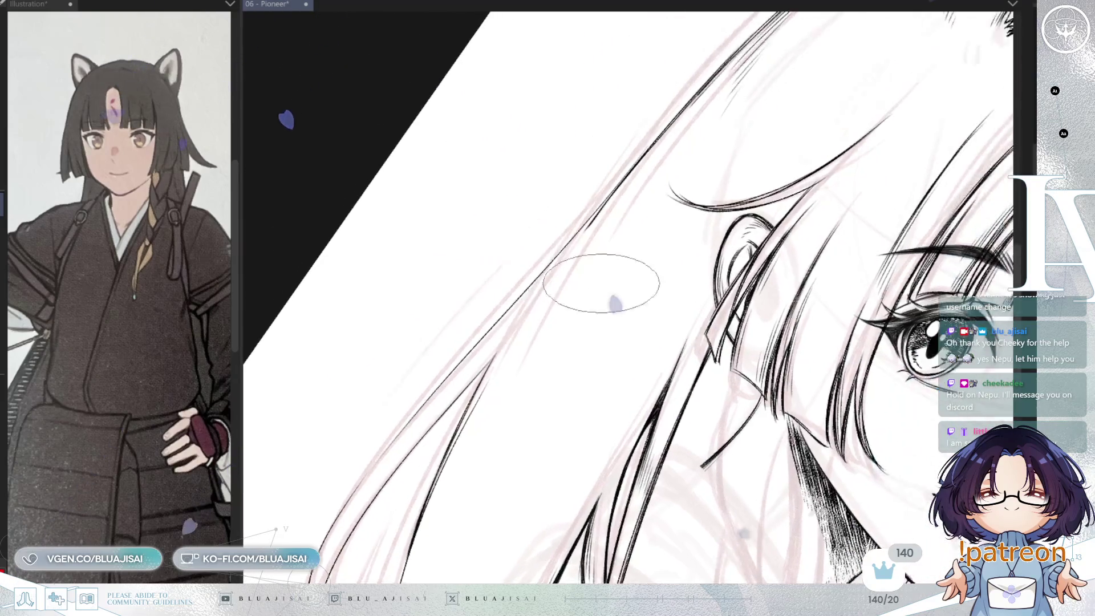
{"action": "mouse_move", "coordinate": [606, 196]}
{"action": "left_mouse_down"}
{"action": "mouse_move", "coordinate": [543, 252]}
{"action": "mouse_move", "coordinate": [394, 342]}
{"action": "left_mouse_up"}
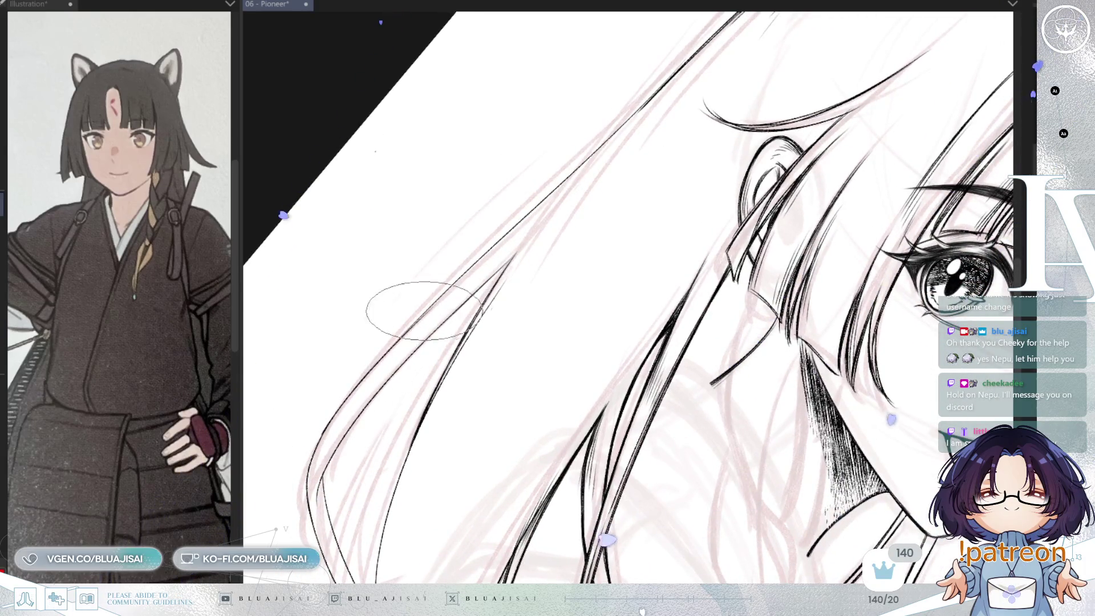
{"action": "mouse_move", "coordinate": [357, 390]}
{"action": "left_mouse_down"}
{"action": "mouse_move", "coordinate": [464, 257]}
{"action": "mouse_move", "coordinate": [612, 136]}
{"action": "mouse_move", "coordinate": [656, 78]}
{"action": "mouse_move", "coordinate": [616, 127]}
{"action": "mouse_move", "coordinate": [641, 112]}
{"action": "left_mouse_up"}
{"action": "left_click_drag", "start_coordinate": [497, 252], "coordinate": [515, 250]}
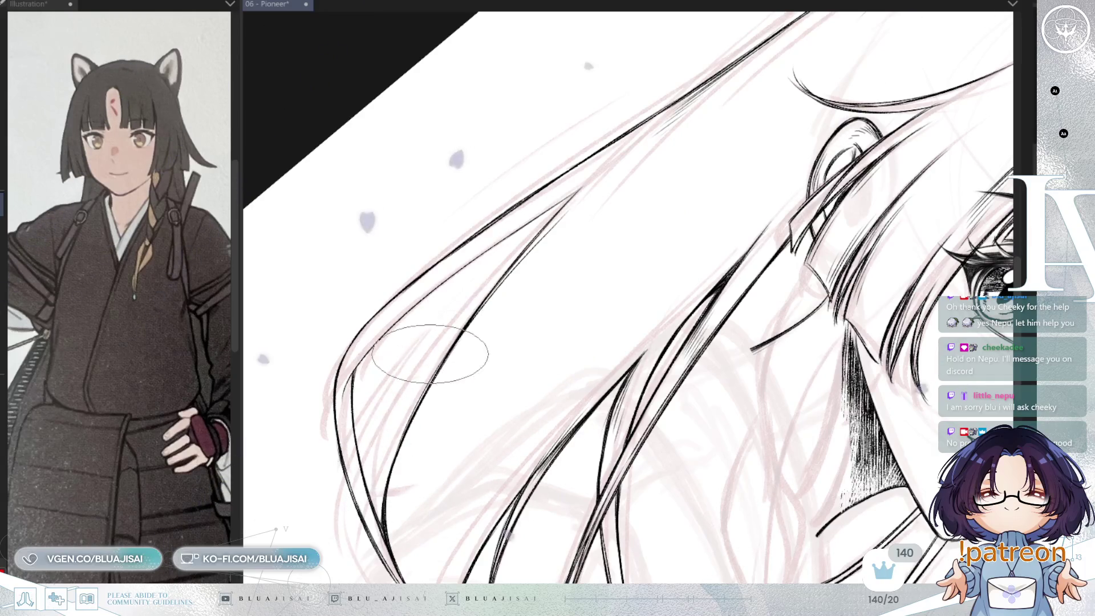
{"action": "key", "text": "minus"}
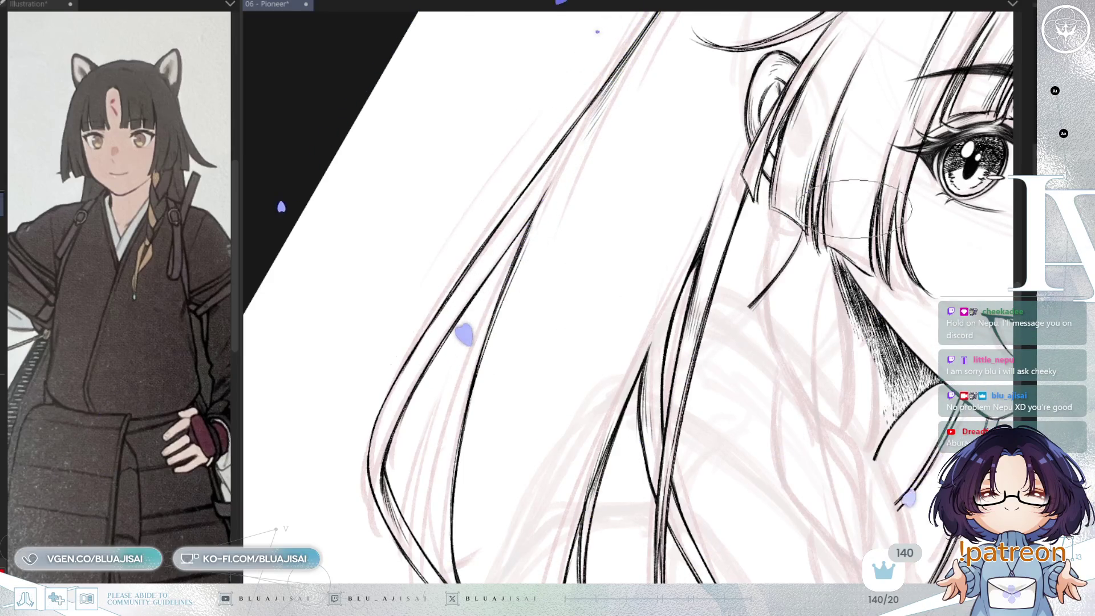
{"action": "scroll", "coordinate": [856, 205], "scroll_direction": "down", "scroll_amount": 5}
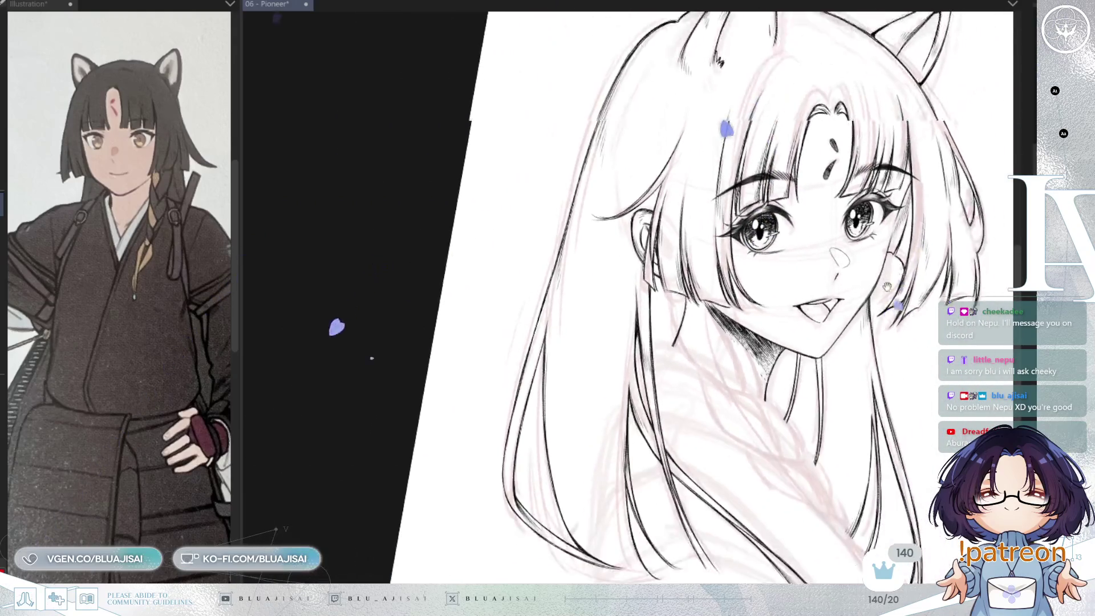
Save the drawing with Ctrl+S and mirror the canvas to check its proportions.
{"action": "scroll", "coordinate": [872, 223], "scroll_direction": "down", "scroll_amount": 3}
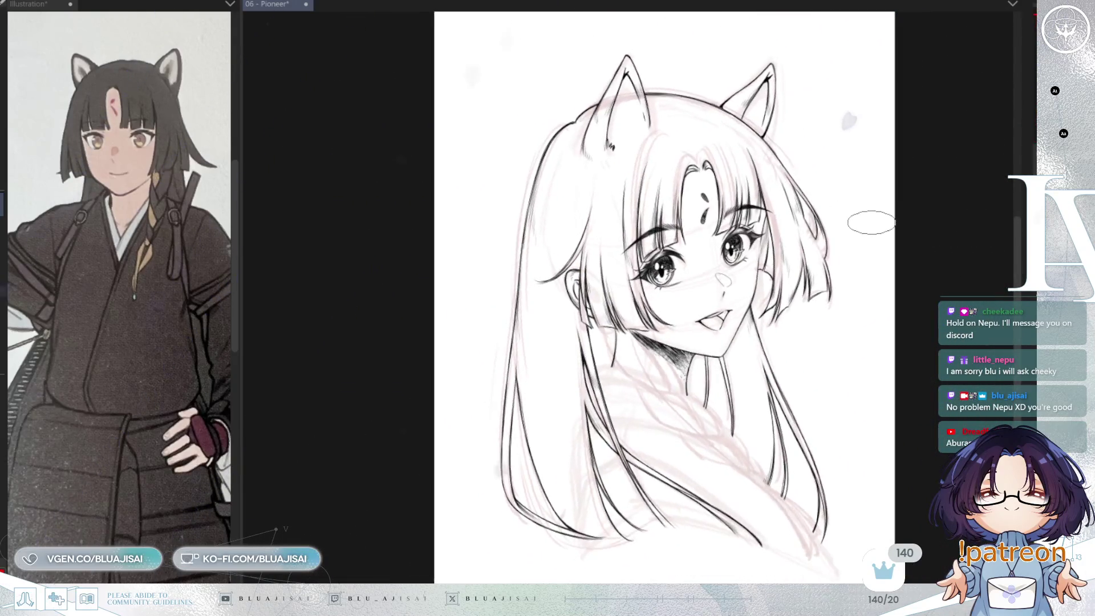
{"action": "key", "text": "ctrl+s"}
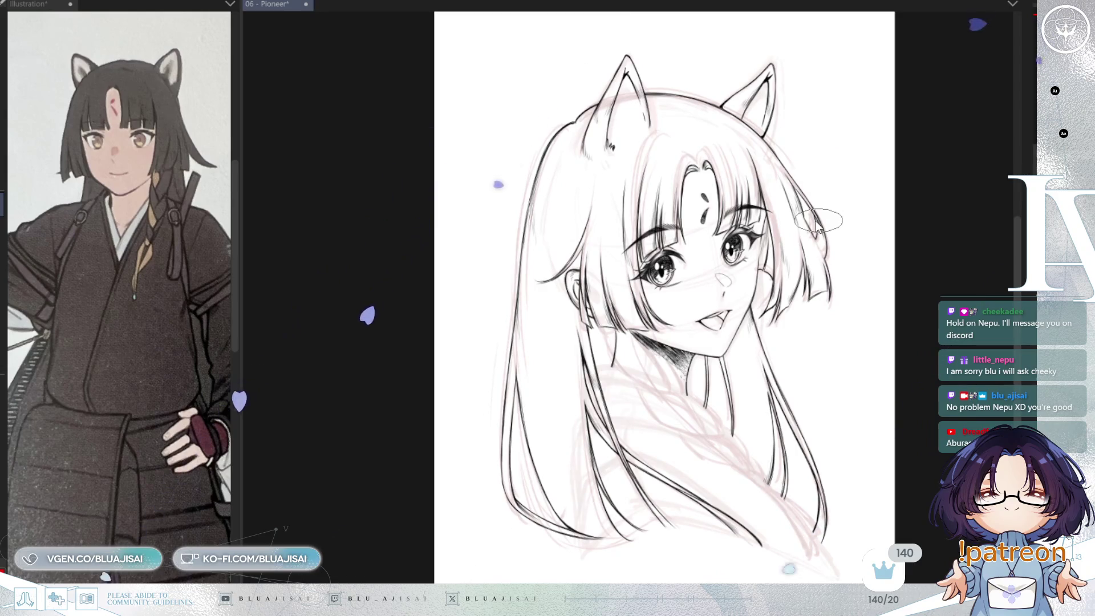
{"action": "key", "text": "h"}
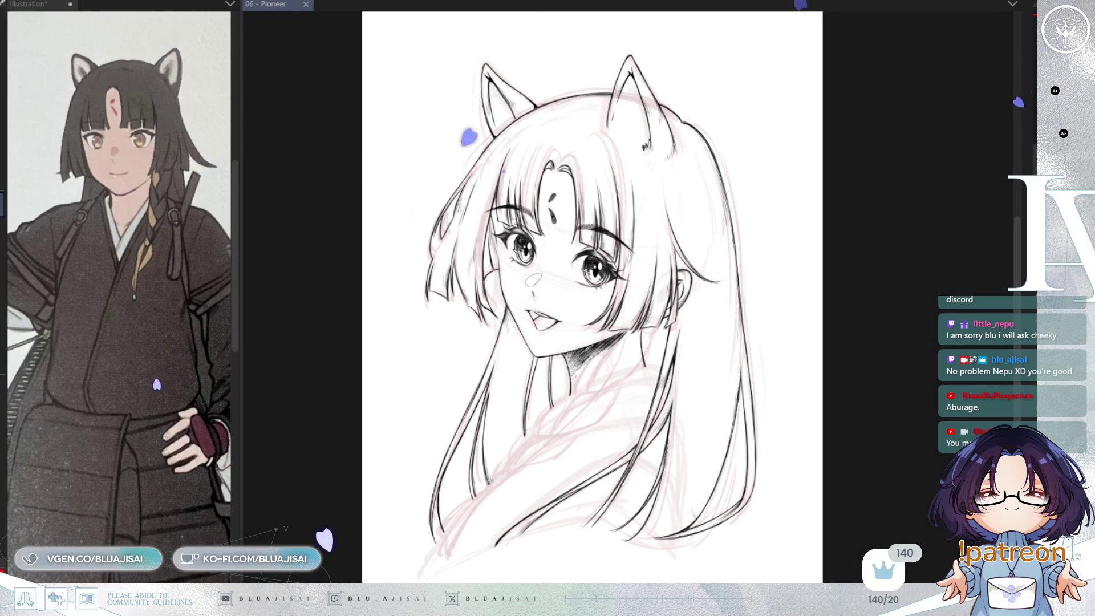
{"action": "scroll", "coordinate": [713, 87], "scroll_direction": "up", "scroll_amount": 1}
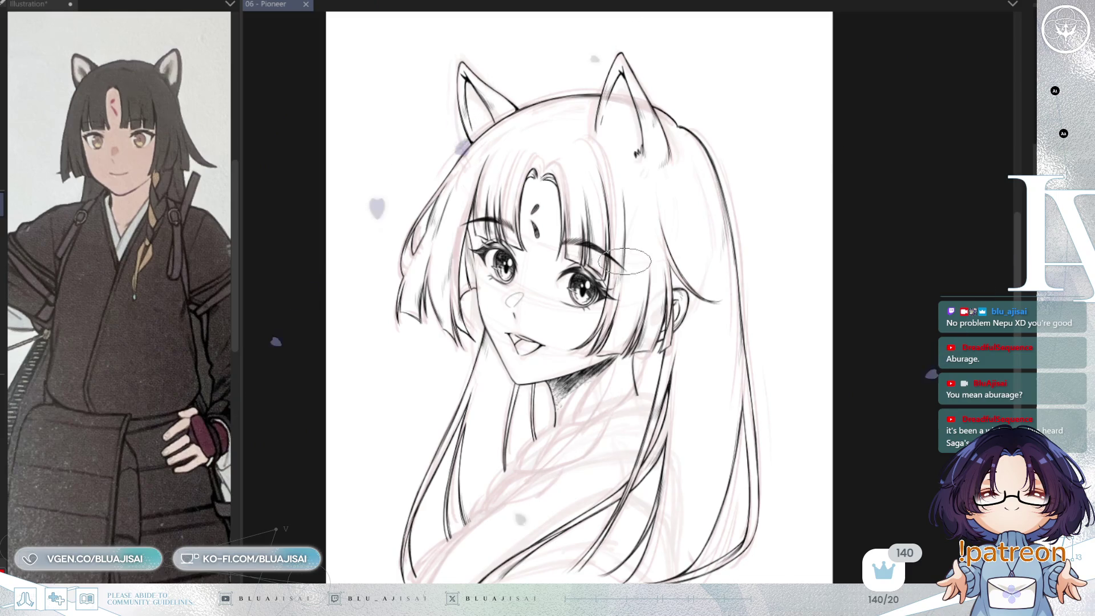
{"action": "scroll", "coordinate": [713, 240], "scroll_direction": "down", "scroll_amount": 2}
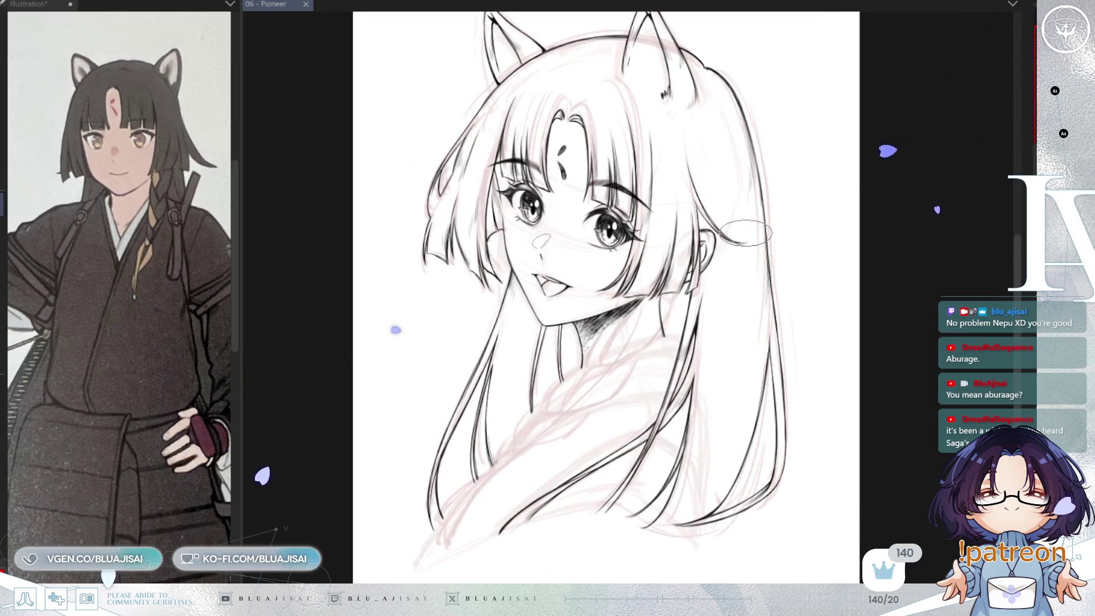
{"action": "scroll", "coordinate": [748, 234], "scroll_direction": "up", "scroll_amount": 1}
Zoom in on the face, check it mirrored, then restore the normal orientation.
{"action": "left_click_drag", "start_coordinate": [726, 336], "coordinate": [760, 251]}
{"action": "left_click_drag", "start_coordinate": [757, 261], "coordinate": [756, 270]}
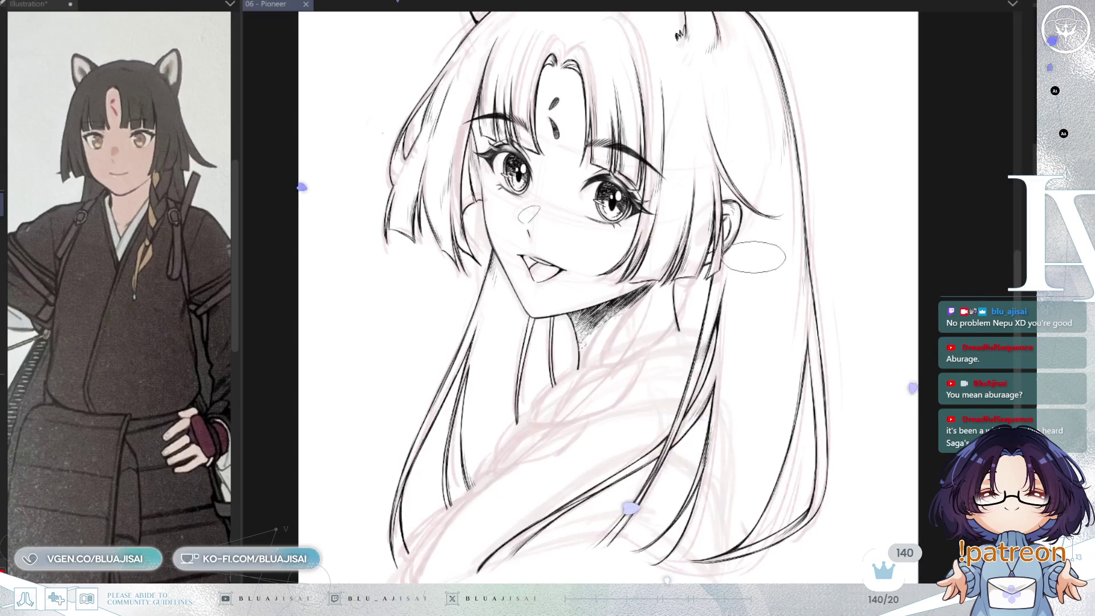
{"action": "key", "text": "h"}
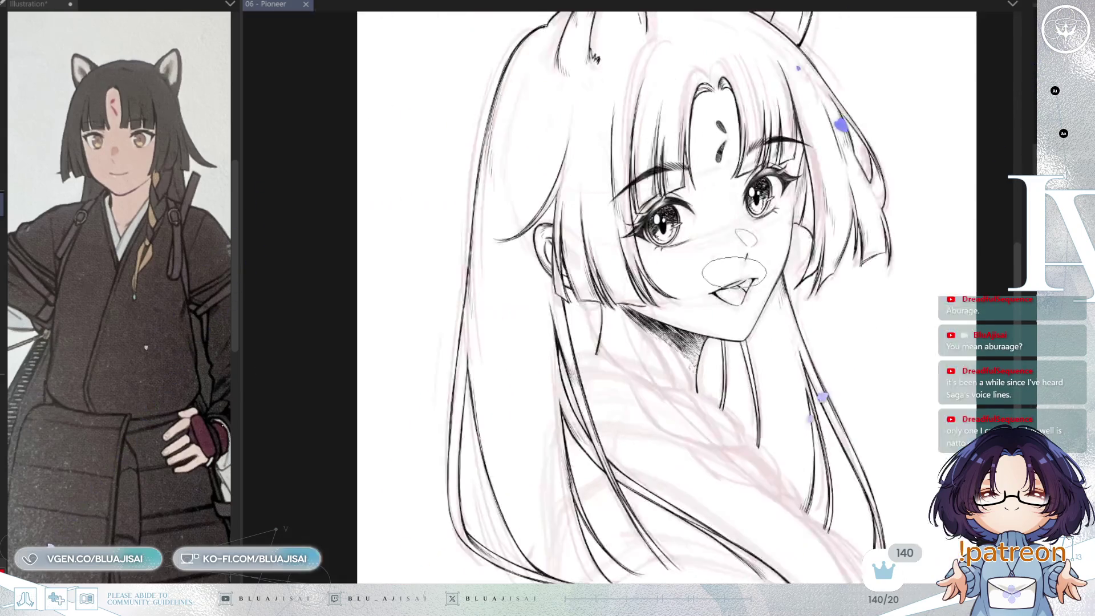
{"action": "key", "text": "h"}
{"action": "left_click_drag", "start_coordinate": [709, 313], "coordinate": [777, 258]}
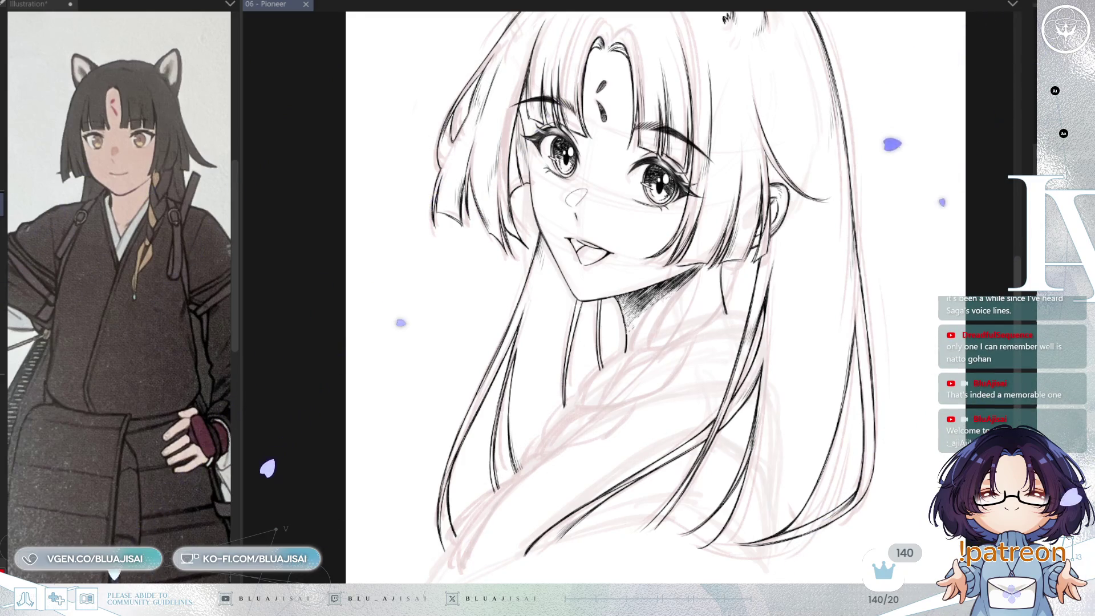
Lower the lineart layer opacity so the face and hair lines show pale grey over the pink sketch.
{"action": "scroll", "coordinate": [800, 249], "scroll_direction": "up", "scroll_amount": 2}
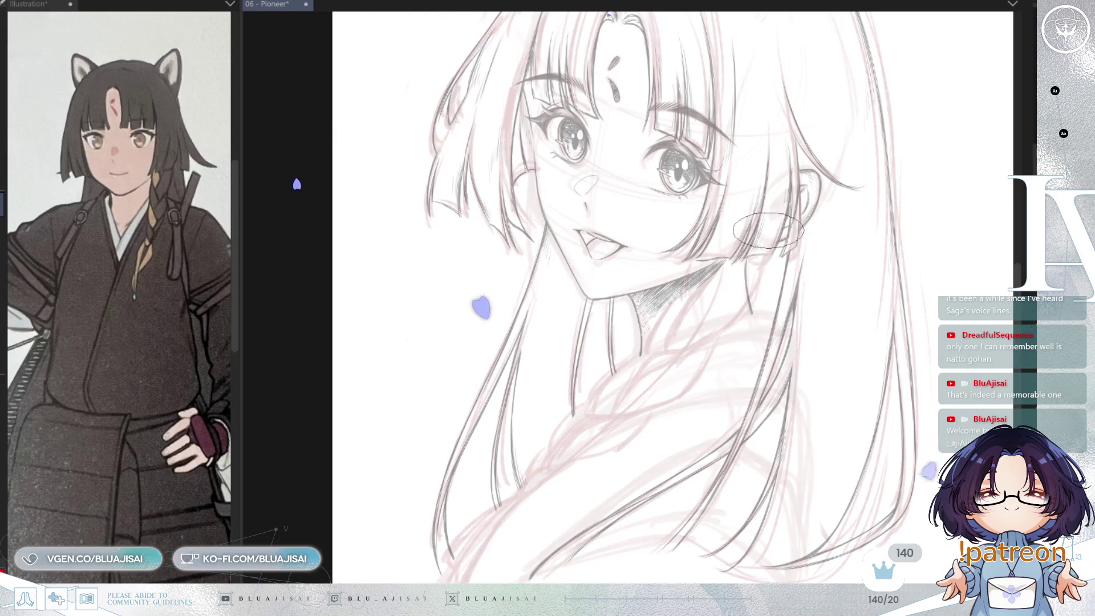
{"action": "left_click_drag", "start_coordinate": [747, 315], "coordinate": [667, 350]}
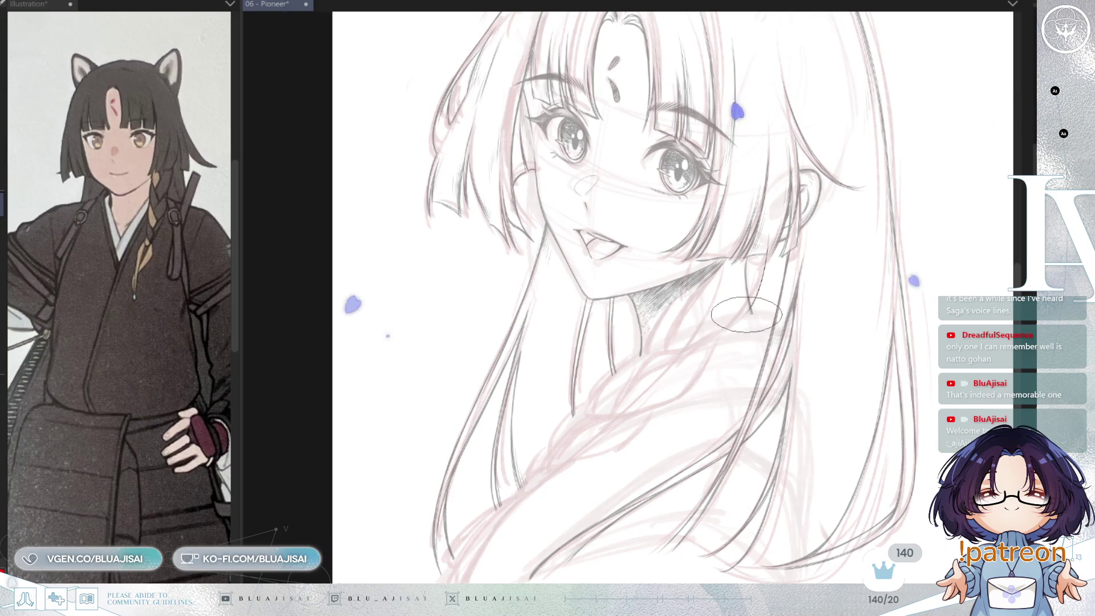
Draw the curved braid line from the neck down across the shoulder with the pencil.
{"action": "scroll", "coordinate": [741, 299], "scroll_direction": "up", "scroll_amount": 1}
{"action": "scroll", "coordinate": [740, 300], "scroll_direction": "up", "scroll_amount": 1}
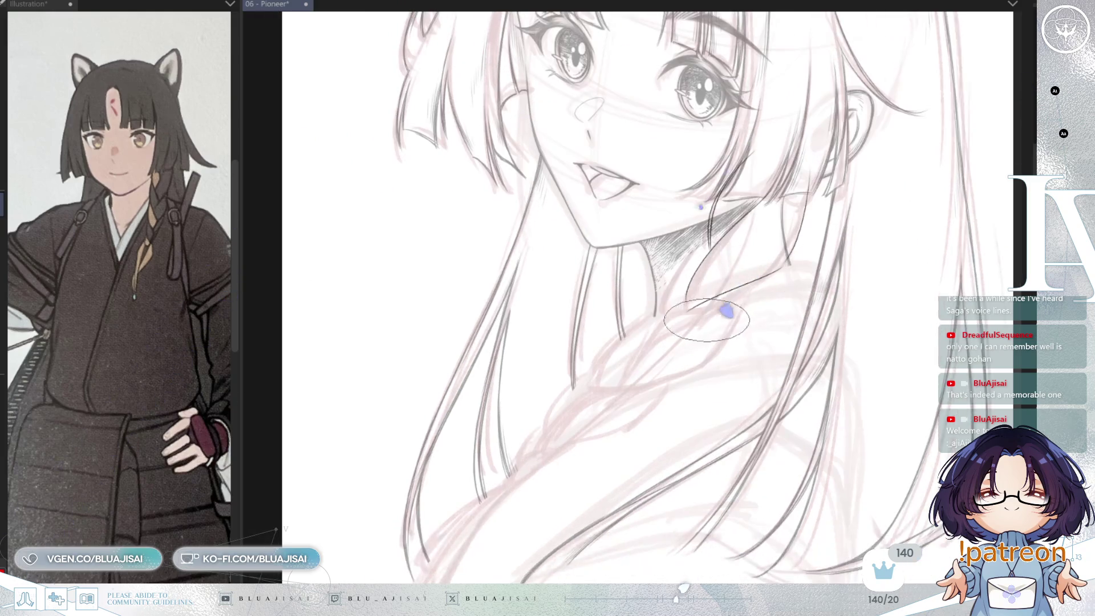
{"action": "left_click_drag", "start_coordinate": [713, 281], "coordinate": [643, 364]}
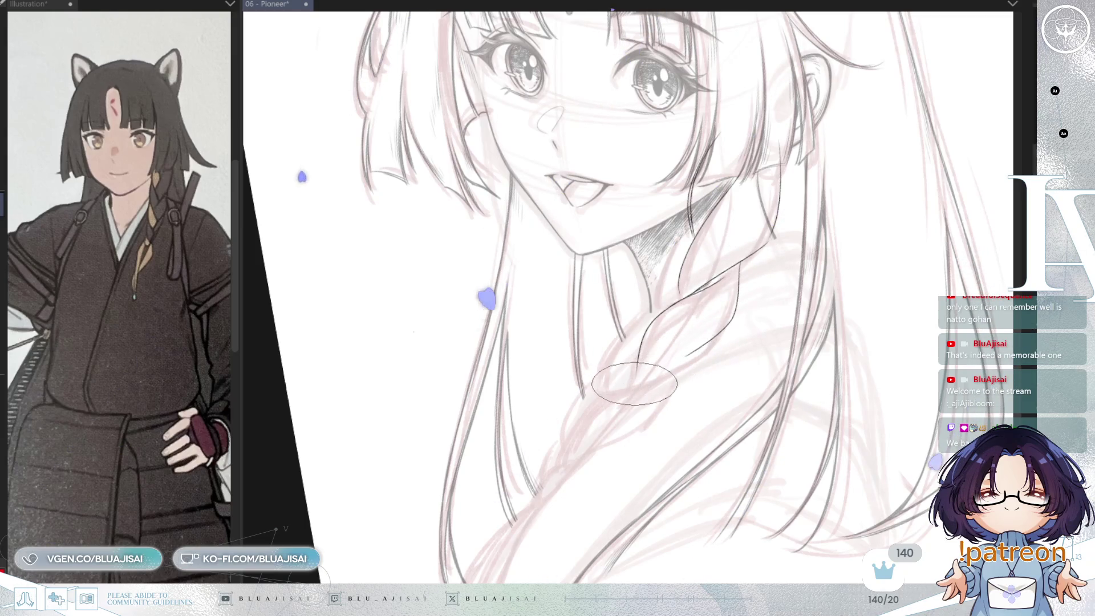
{"action": "key", "text": "asciicircum"}
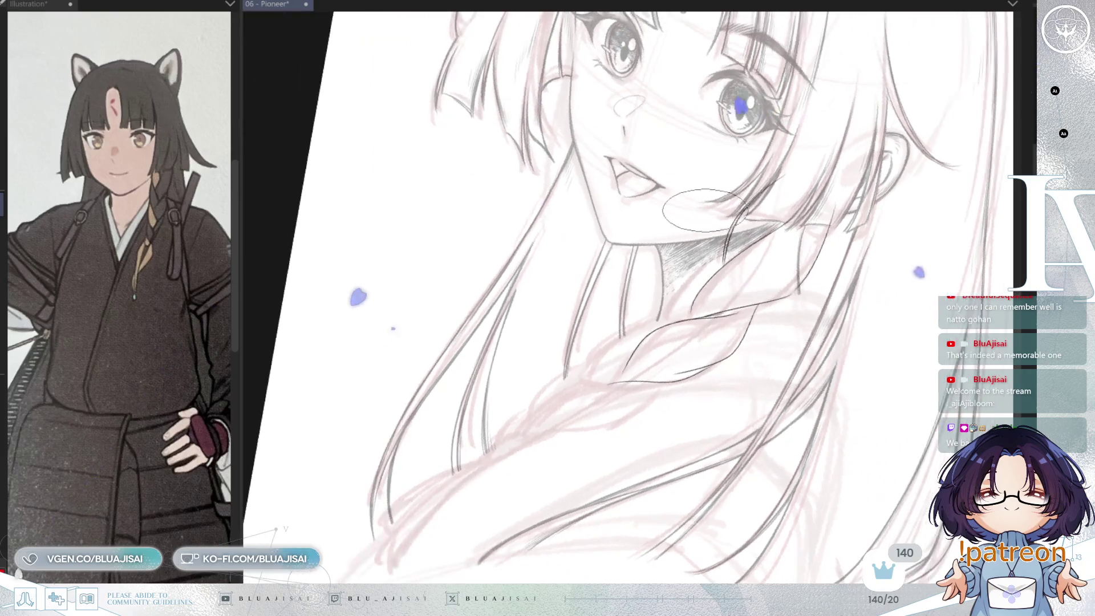
{"action": "key", "text": "asciicircum"}
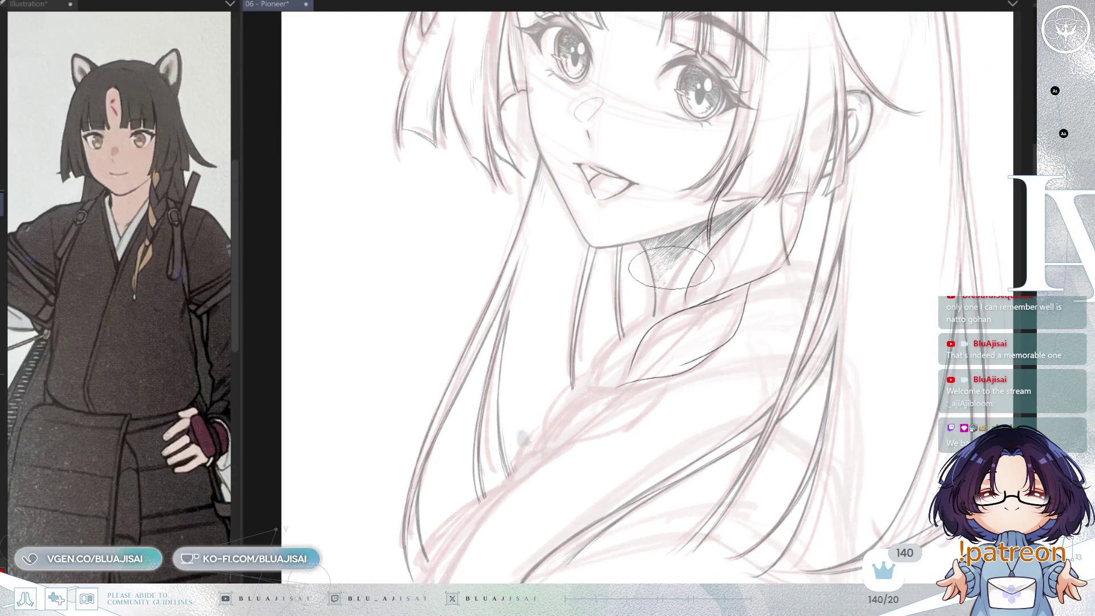
{"action": "key", "text": "asciicircum"}
{"action": "key", "text": "asciicircum"}
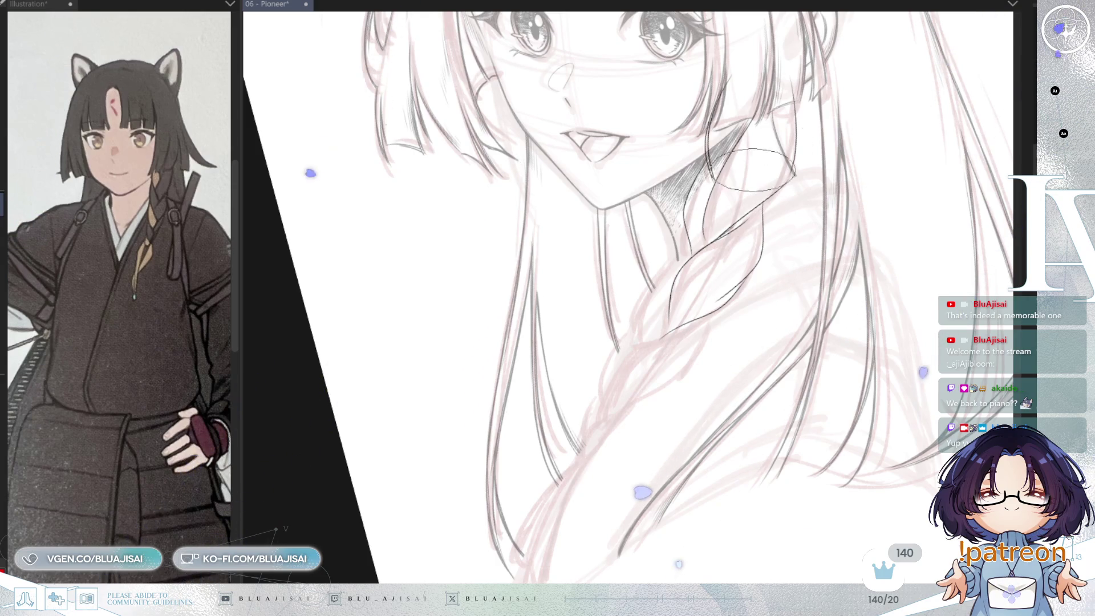
Enlarge the brush and trace the interlocking lower braid segments down to the tie.
{"action": "key", "text": "minus"}
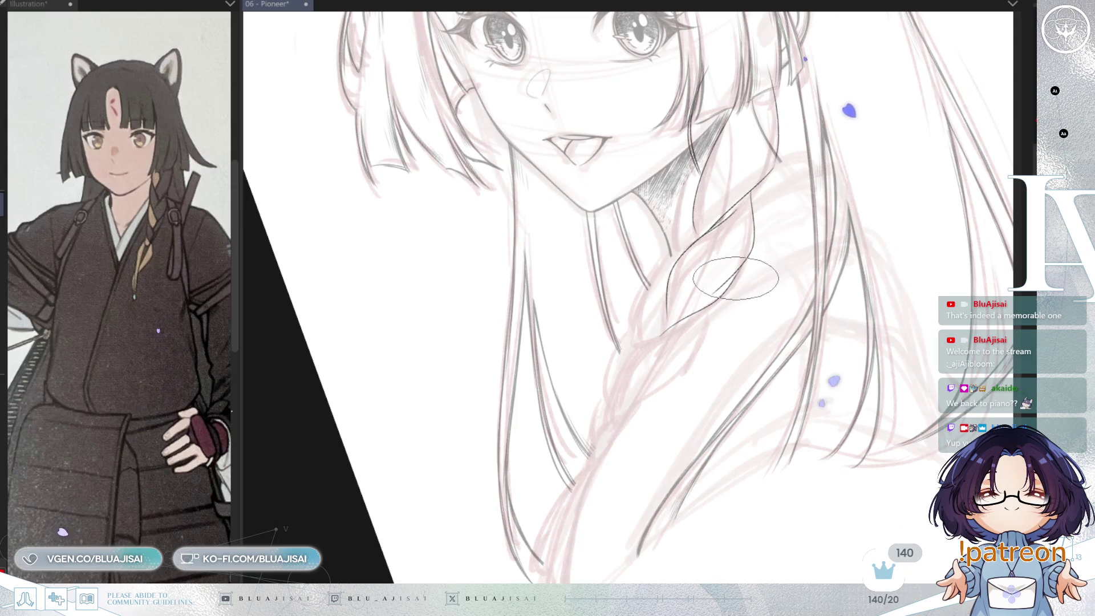
{"action": "key", "text": "asciicircum"}
{"action": "key", "text": "asciicircum"}
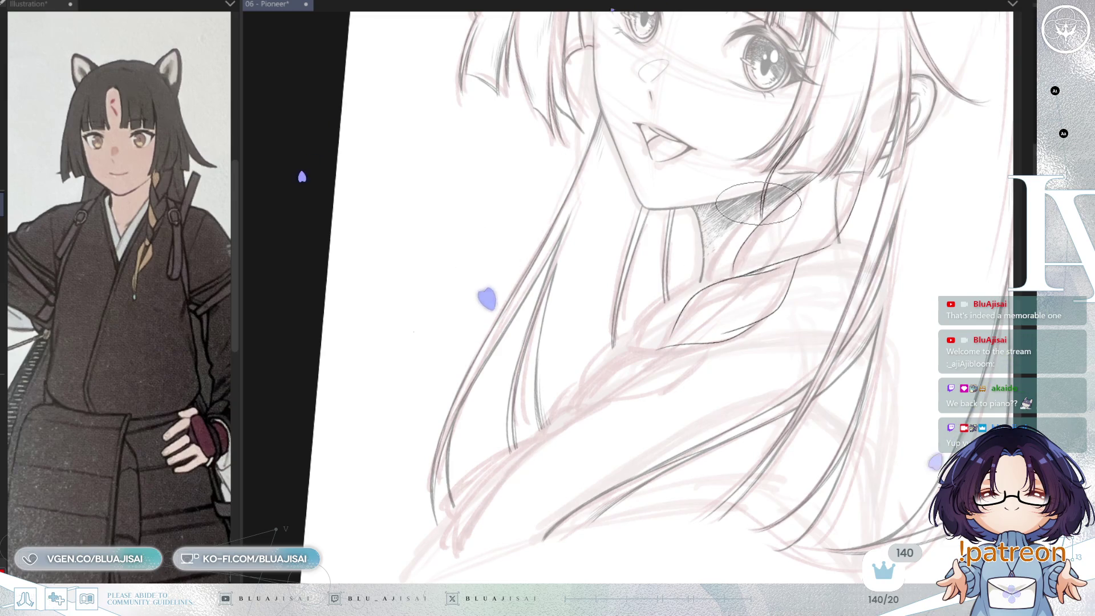
{"action": "key", "text": "minus"}
{"action": "key", "text": "minus"}
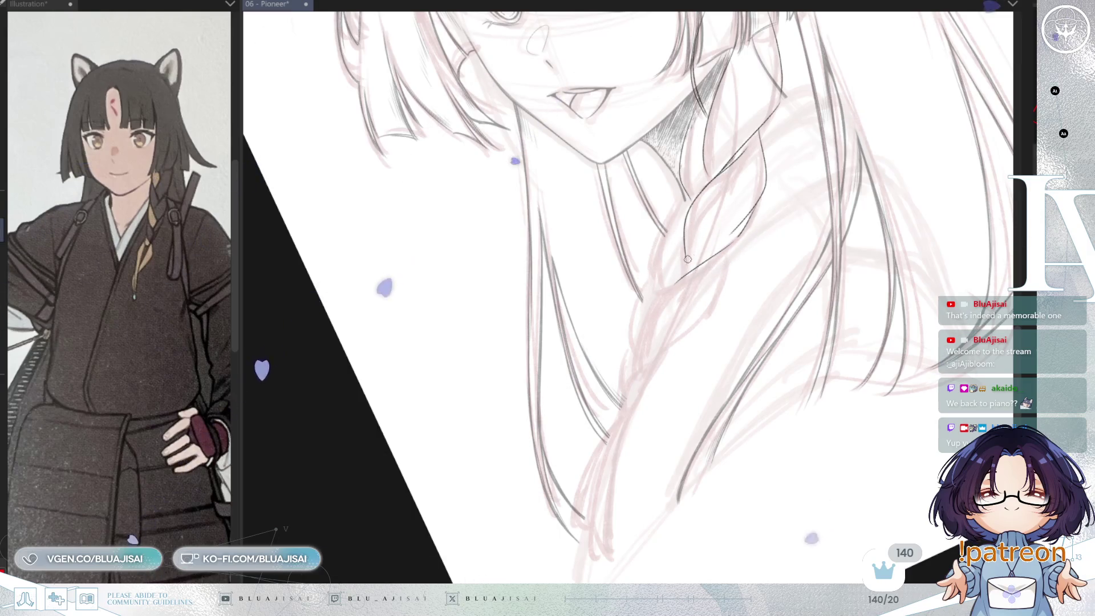
{"action": "key", "text": "bracketright"}
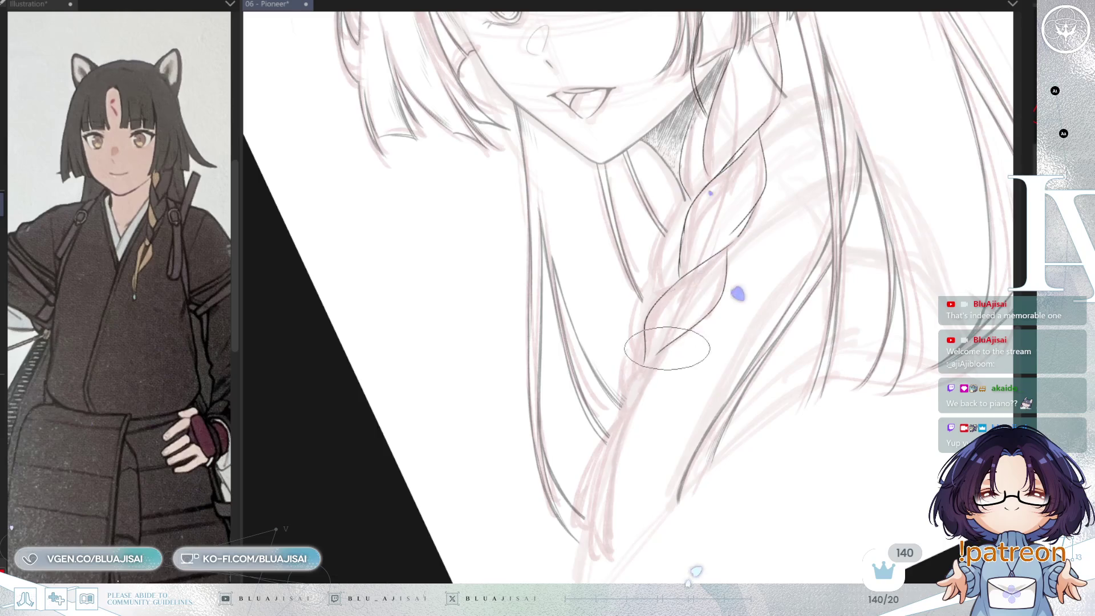
{"action": "key", "text": "asciicircum"}
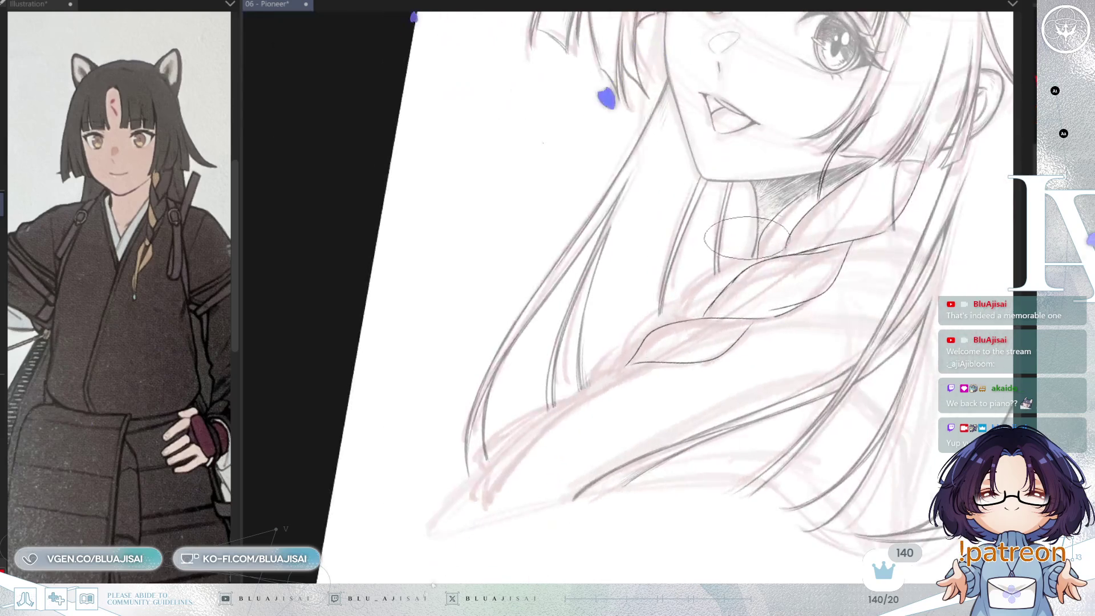
{"action": "key", "text": "asciicircum"}
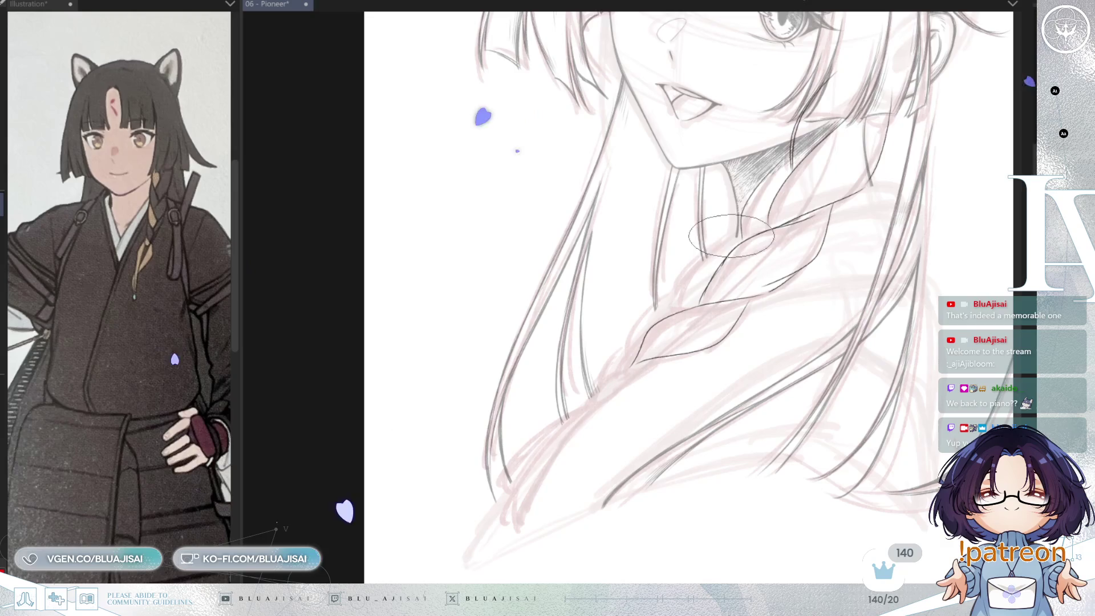
{"action": "key", "text": "minus"}
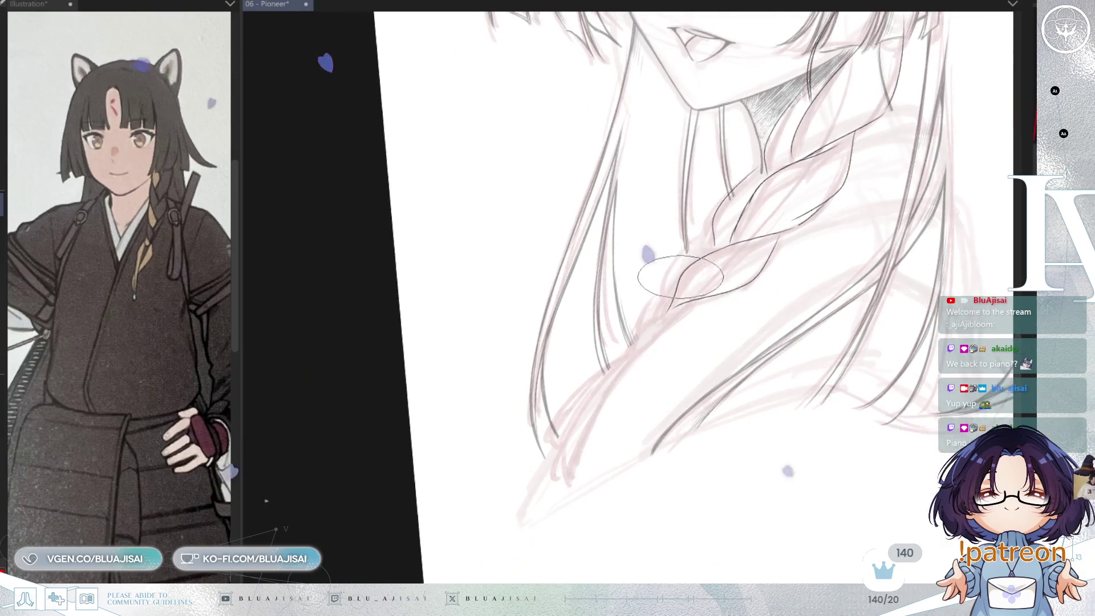
{"action": "key", "text": "minus"}
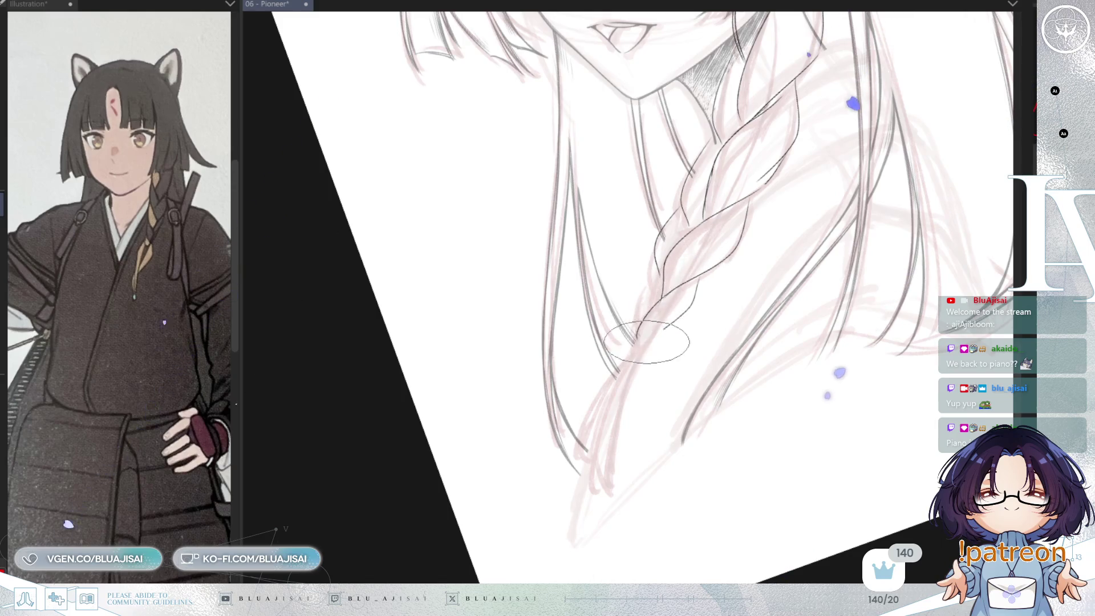
{"action": "key", "text": "asciicircum"}
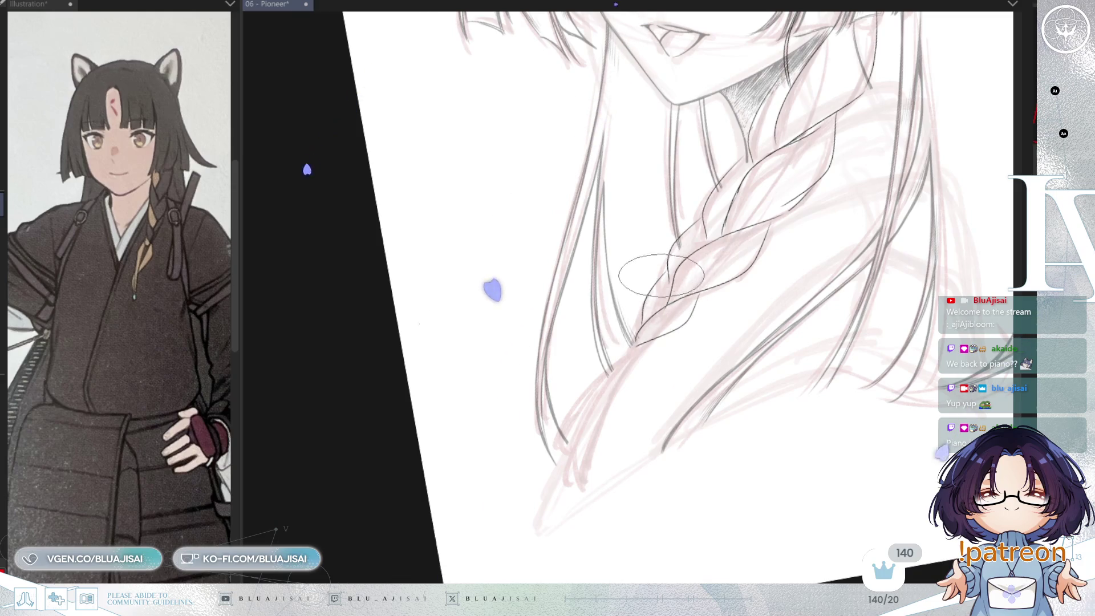
{"action": "scroll", "coordinate": [670, 285], "scroll_direction": "down", "scroll_amount": 1}
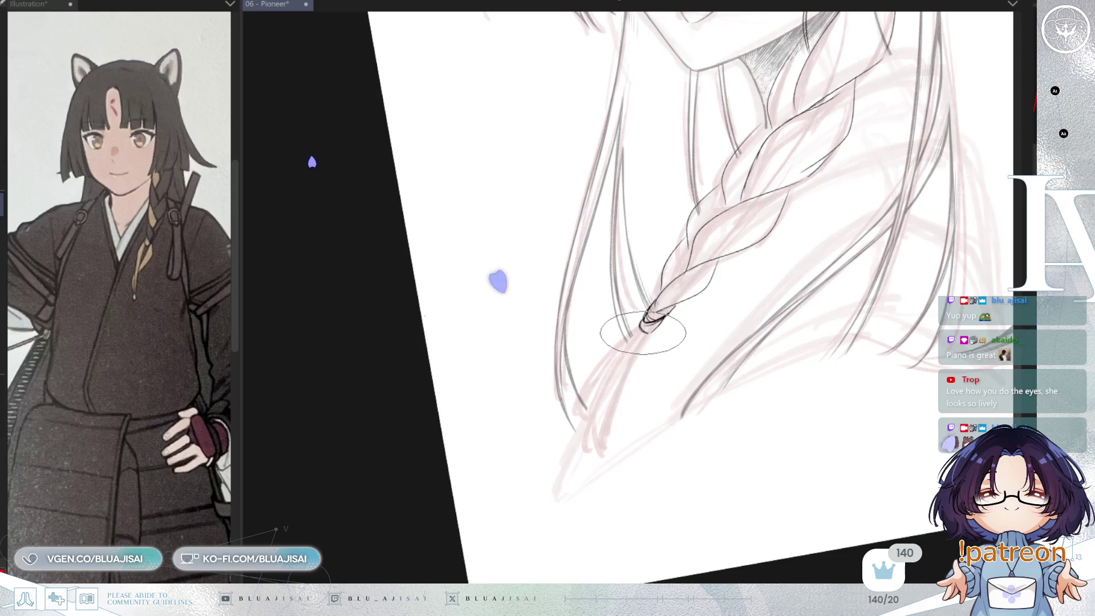
Ink the trailing strands from the braid tie down-left, closing them in a pointed tip.
{"action": "left_click_drag", "start_coordinate": [631, 335], "coordinate": [584, 433]}
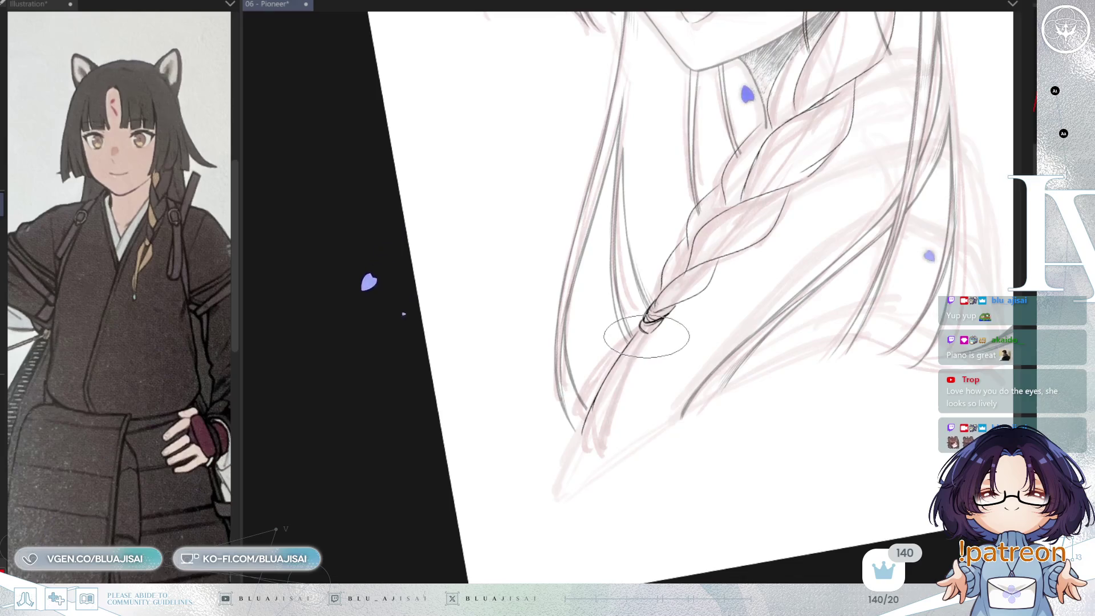
{"action": "left_click_drag", "start_coordinate": [644, 334], "coordinate": [599, 456]}
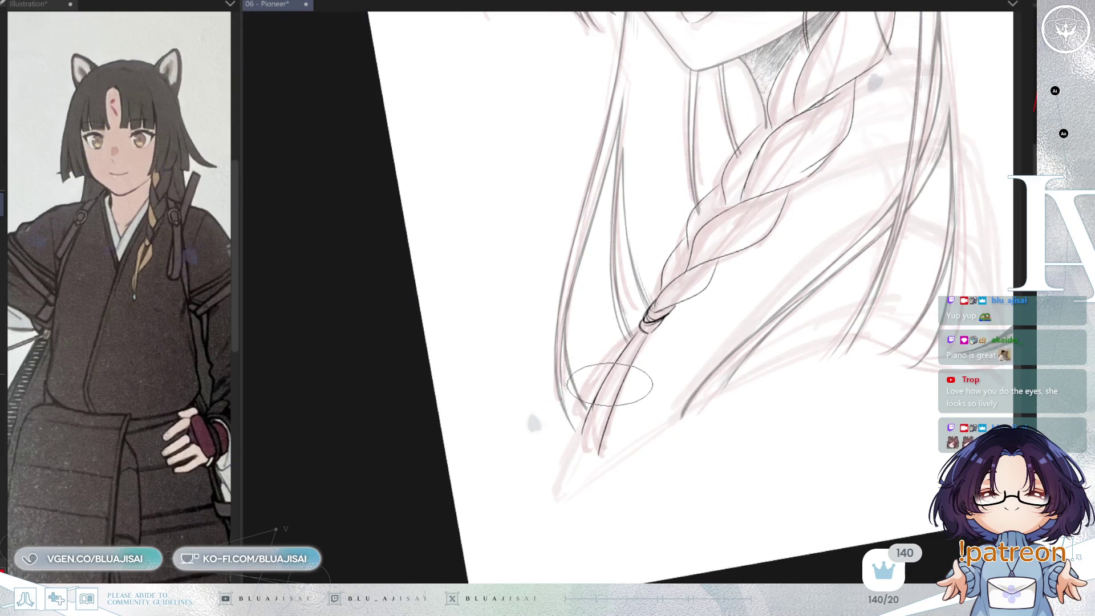
{"action": "key", "text": "Home"}
{"action": "mouse_move", "coordinate": [646, 339]}
{"action": "left_mouse_down"}
{"action": "mouse_move", "coordinate": [599, 421]}
{"action": "mouse_move", "coordinate": [581, 406]}
{"action": "mouse_move", "coordinate": [578, 451]}
{"action": "left_mouse_up"}
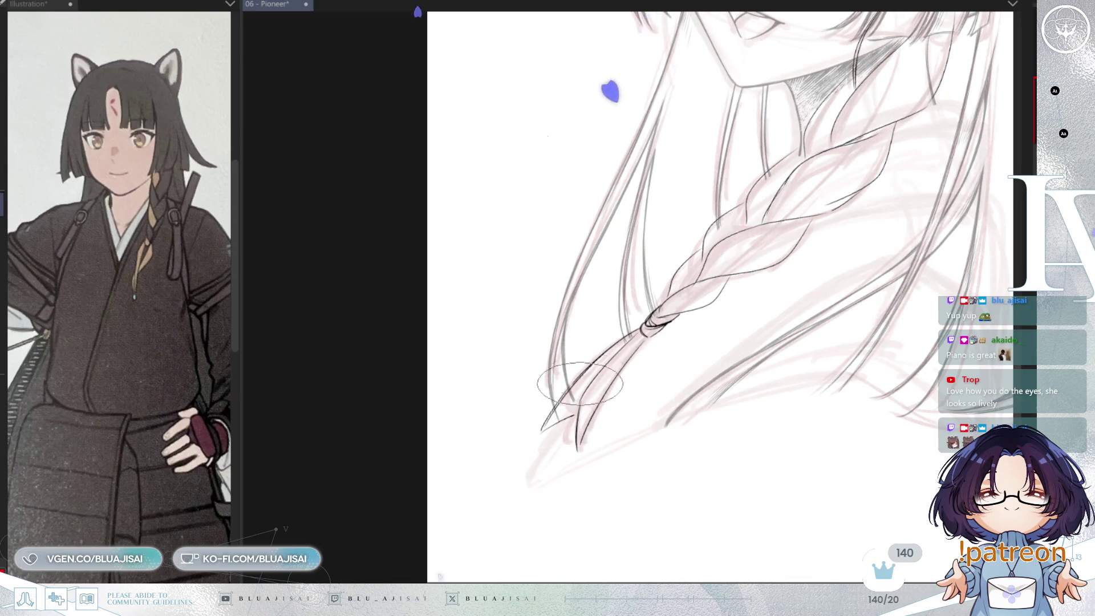
{"action": "left_click_drag", "start_coordinate": [633, 333], "coordinate": [546, 427]}
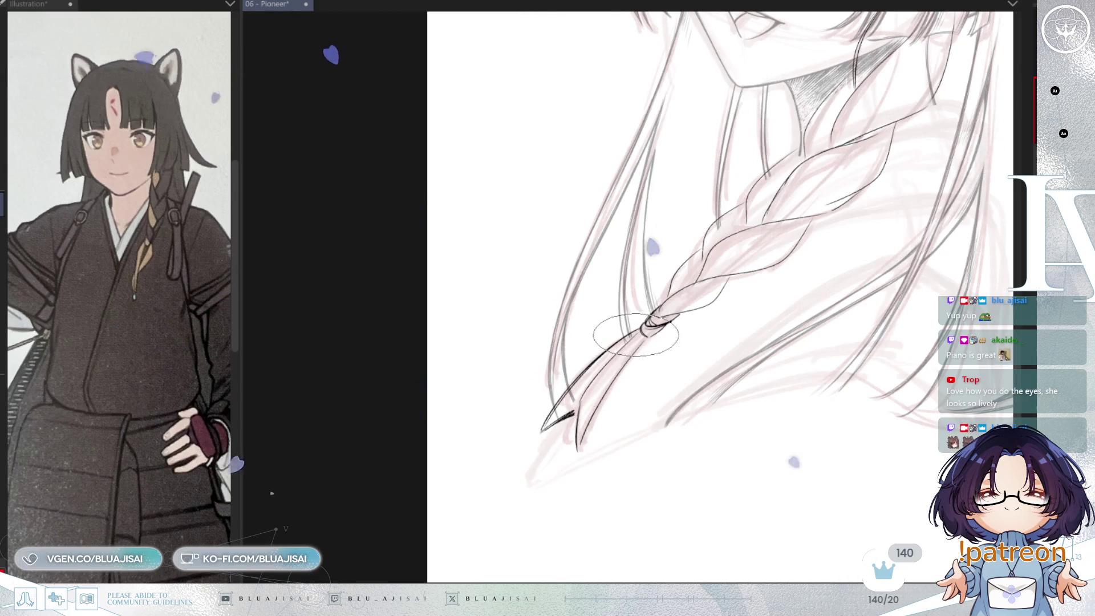
{"action": "left_click_drag", "start_coordinate": [639, 334], "coordinate": [548, 425]}
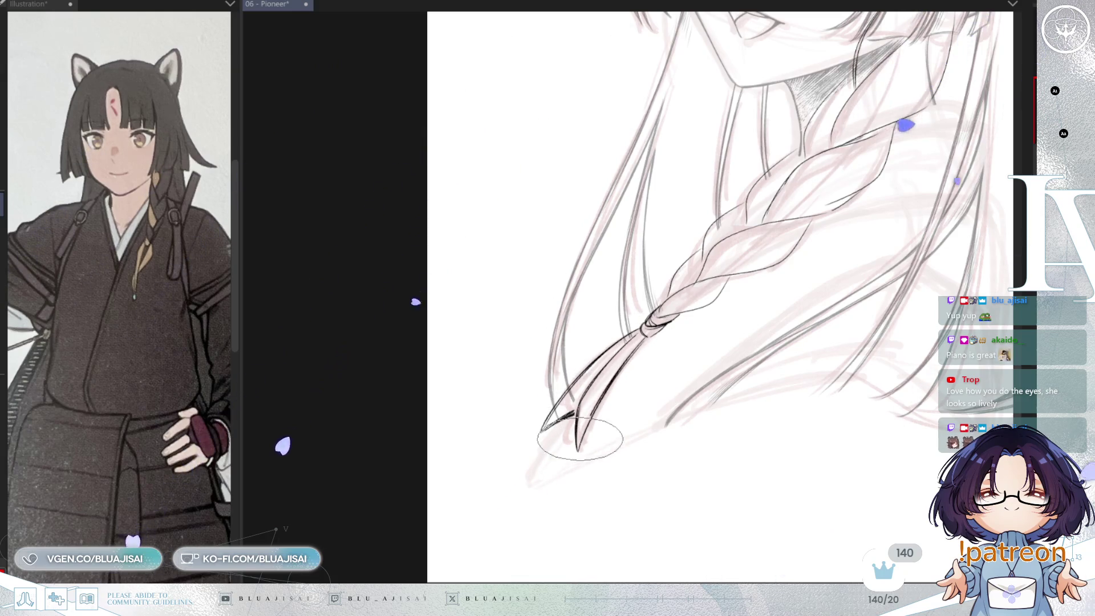
{"action": "scroll", "coordinate": [726, 371], "scroll_direction": "down", "scroll_amount": 2}
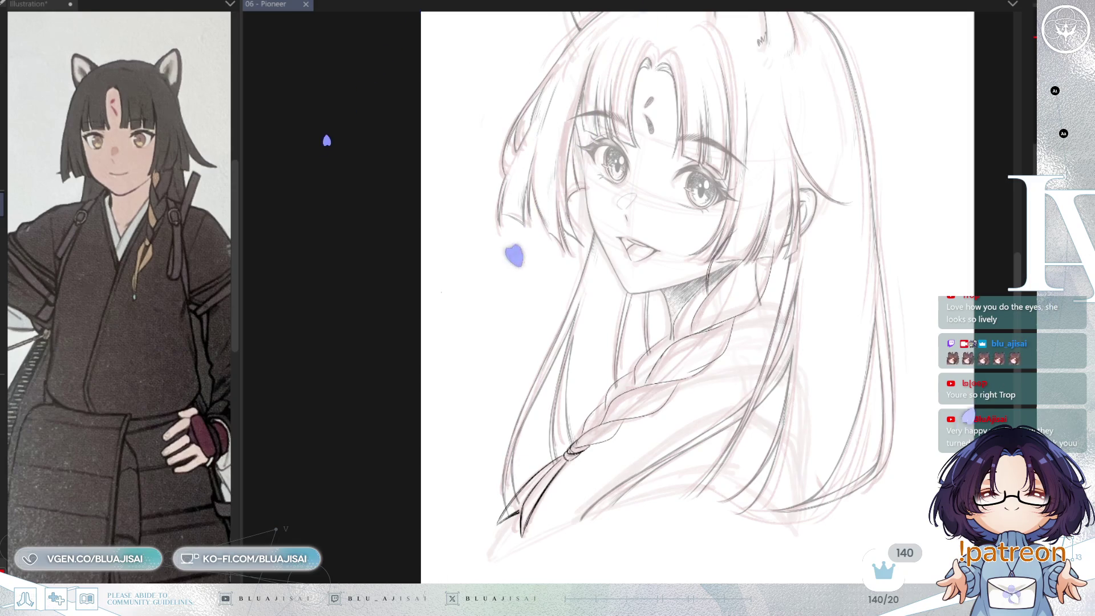
{"action": "scroll", "coordinate": [686, 276], "scroll_direction": "up", "scroll_amount": 3}
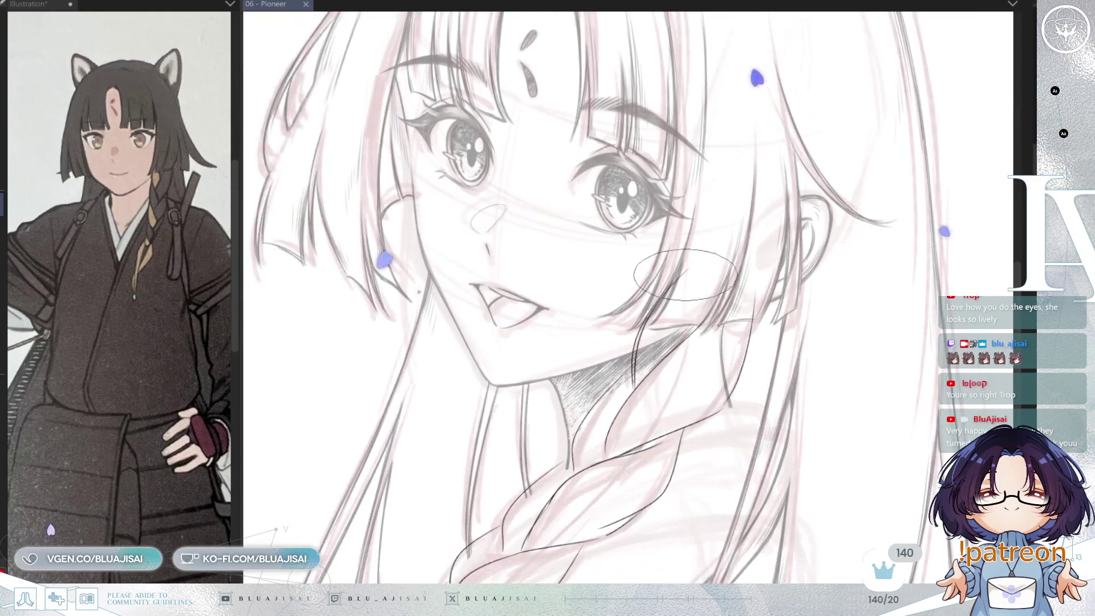
Re-ink the bold curved strand from the jaw down to where the braid begins.
{"action": "left_click_drag", "start_coordinate": [635, 359], "coordinate": [643, 317]}
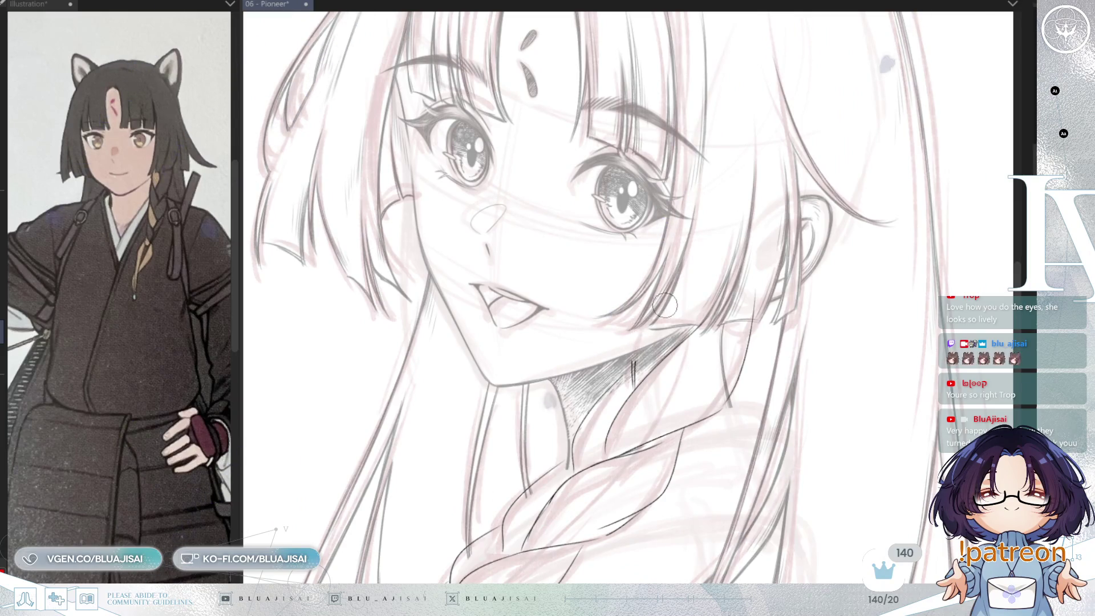
{"action": "key", "text": "ctrl+z"}
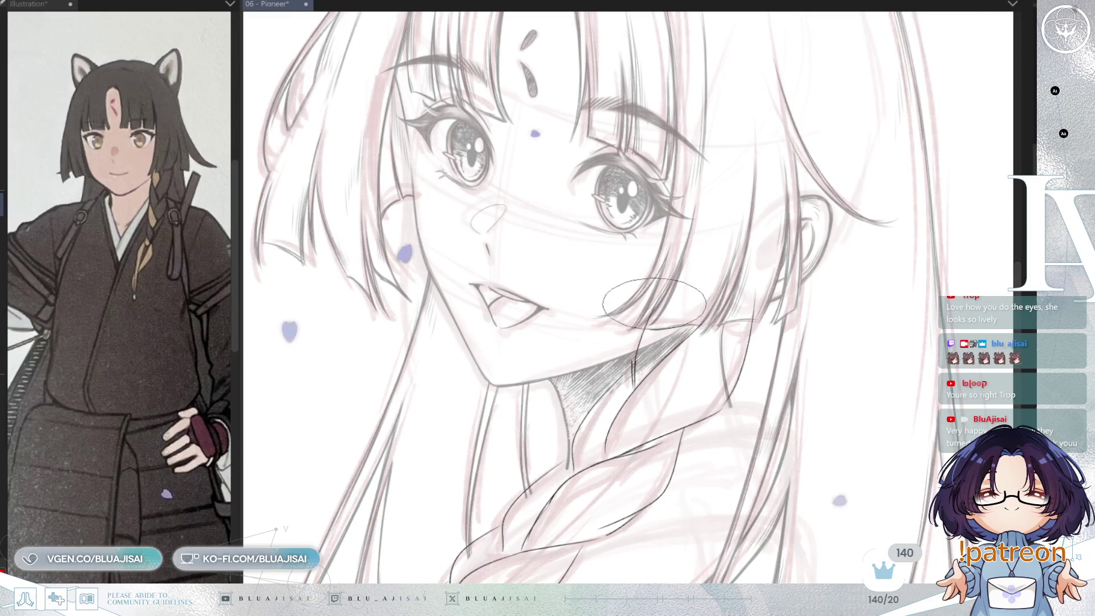
{"action": "scroll", "coordinate": [638, 337], "scroll_direction": "up", "scroll_amount": 2}
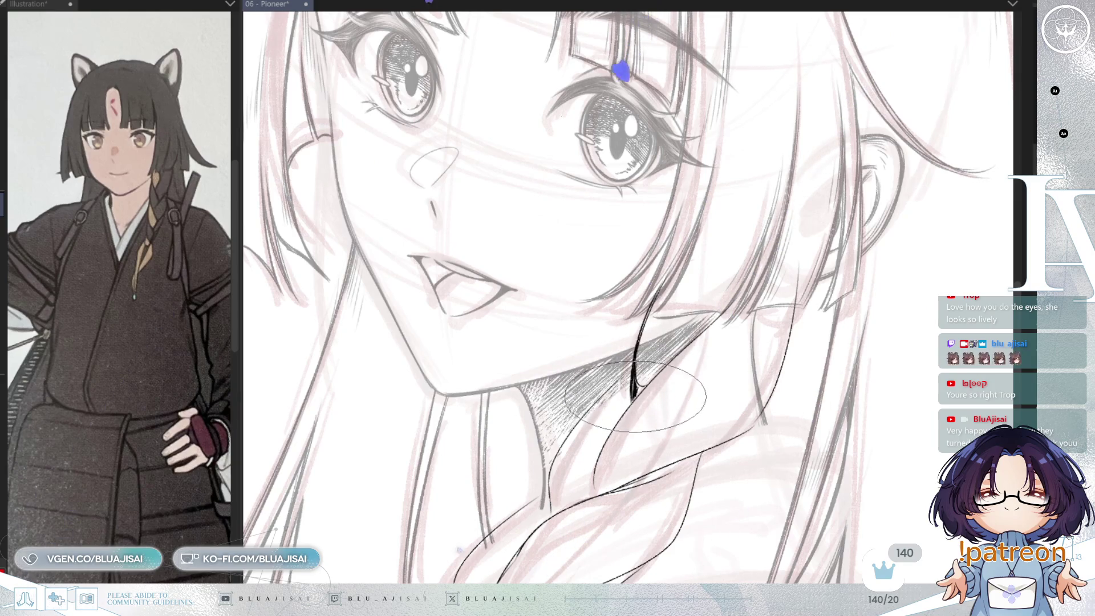
{"action": "left_click_drag", "start_coordinate": [633, 394], "coordinate": [722, 314]}
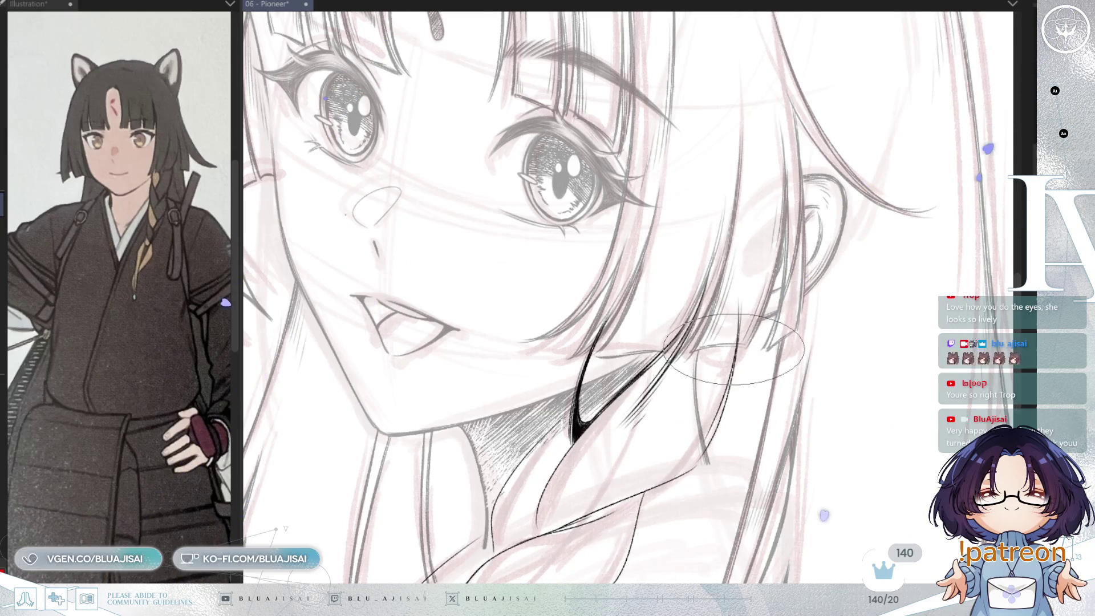
{"action": "left_click_drag", "start_coordinate": [739, 340], "coordinate": [538, 268]}
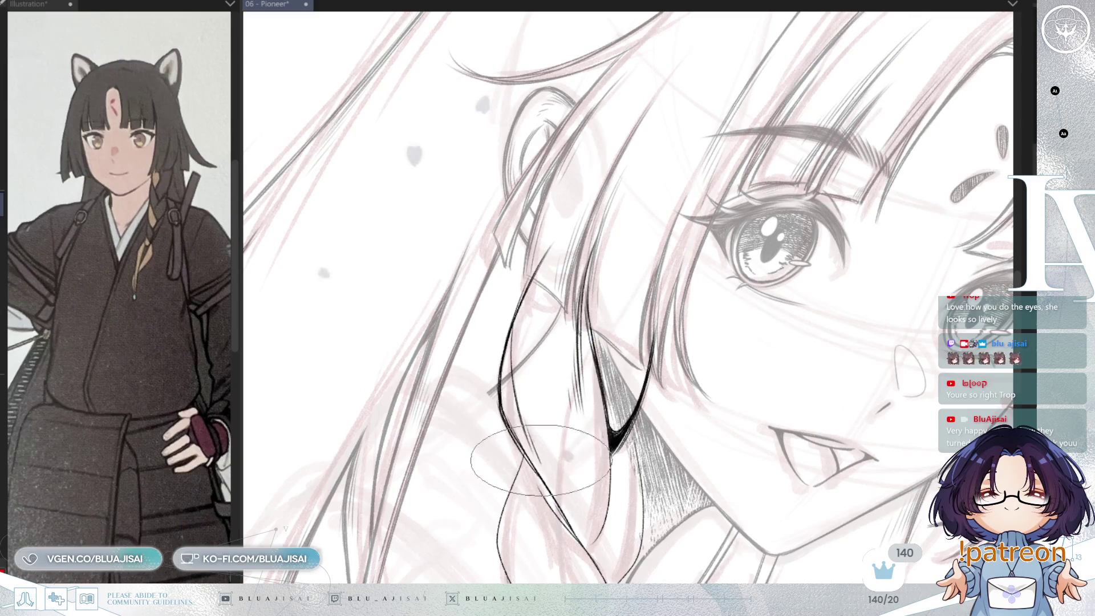
{"action": "left_click_drag", "start_coordinate": [536, 445], "coordinate": [523, 409]}
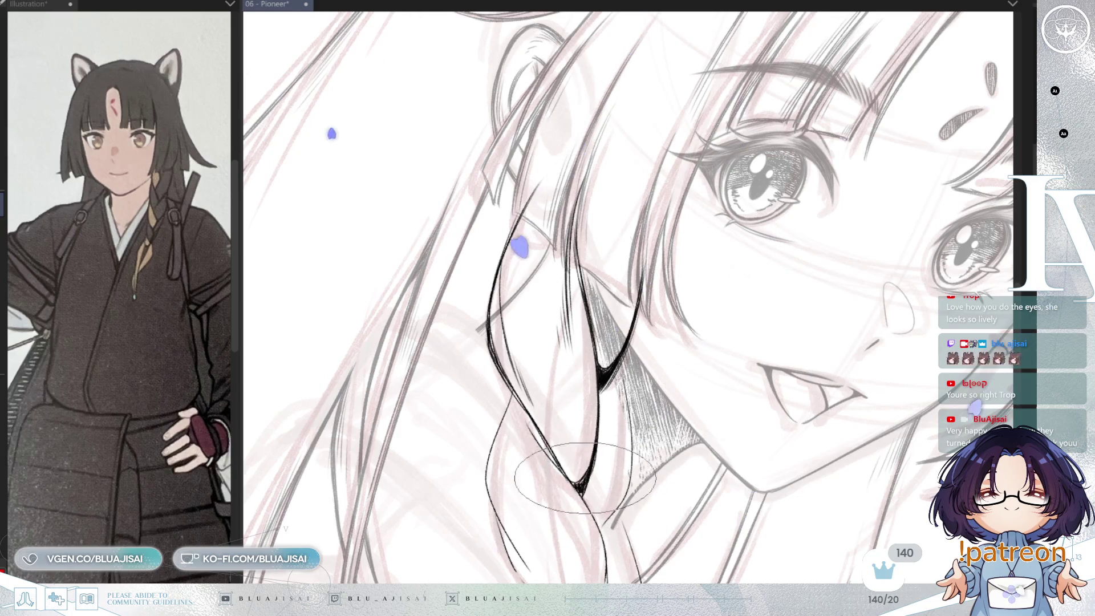
{"action": "mouse_move", "coordinate": [577, 459]}
{"action": "left_mouse_down"}
{"action": "mouse_move", "coordinate": [605, 377]}
{"action": "mouse_move", "coordinate": [639, 357]}
{"action": "mouse_move", "coordinate": [678, 291]}
{"action": "left_mouse_up"}
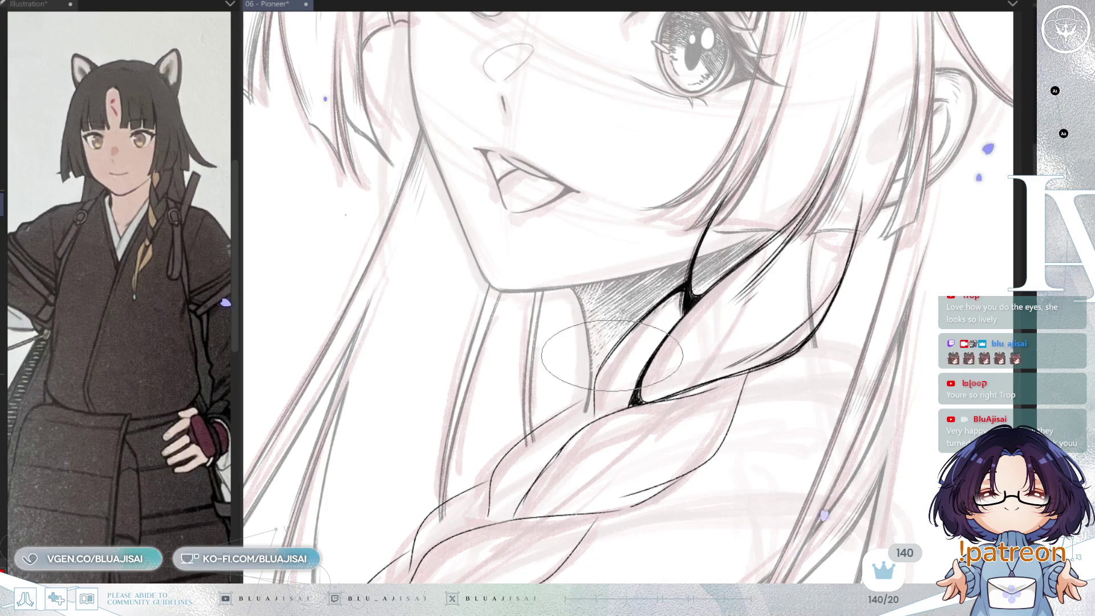
Re-ink the neck-side hair strand and the braid's upper loop edges in bold black, adding a hooked end.
{"action": "left_click_drag", "start_coordinate": [596, 399], "coordinate": [679, 319]}
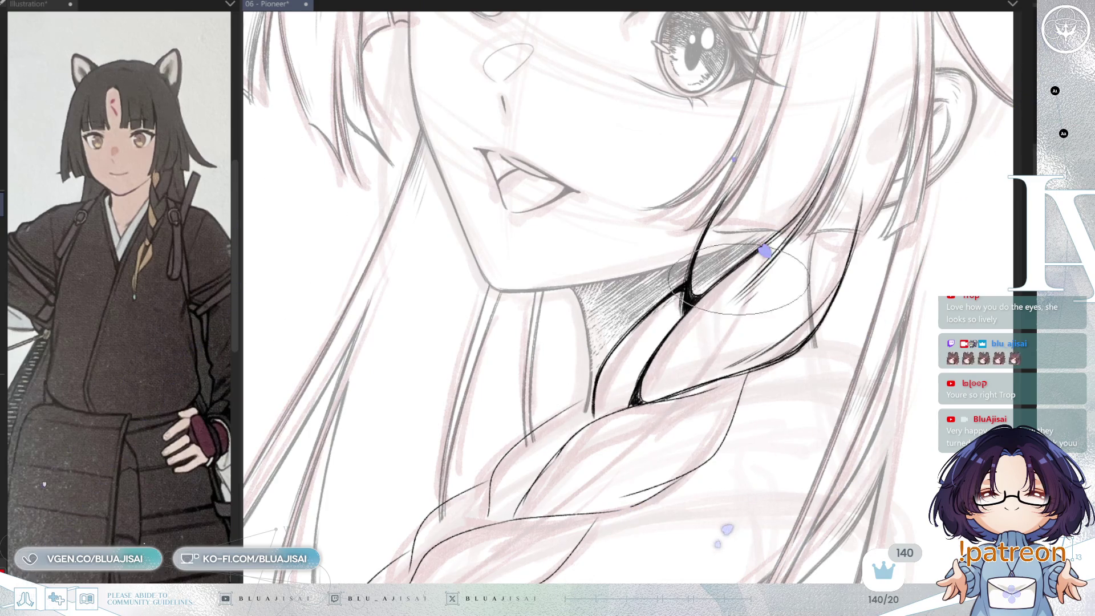
{"action": "mouse_move", "coordinate": [721, 420]}
{"action": "left_mouse_down"}
{"action": "mouse_move", "coordinate": [744, 350]}
{"action": "mouse_move", "coordinate": [713, 329]}
{"action": "mouse_move", "coordinate": [677, 362]}
{"action": "mouse_move", "coordinate": [692, 374]}
{"action": "left_mouse_up"}
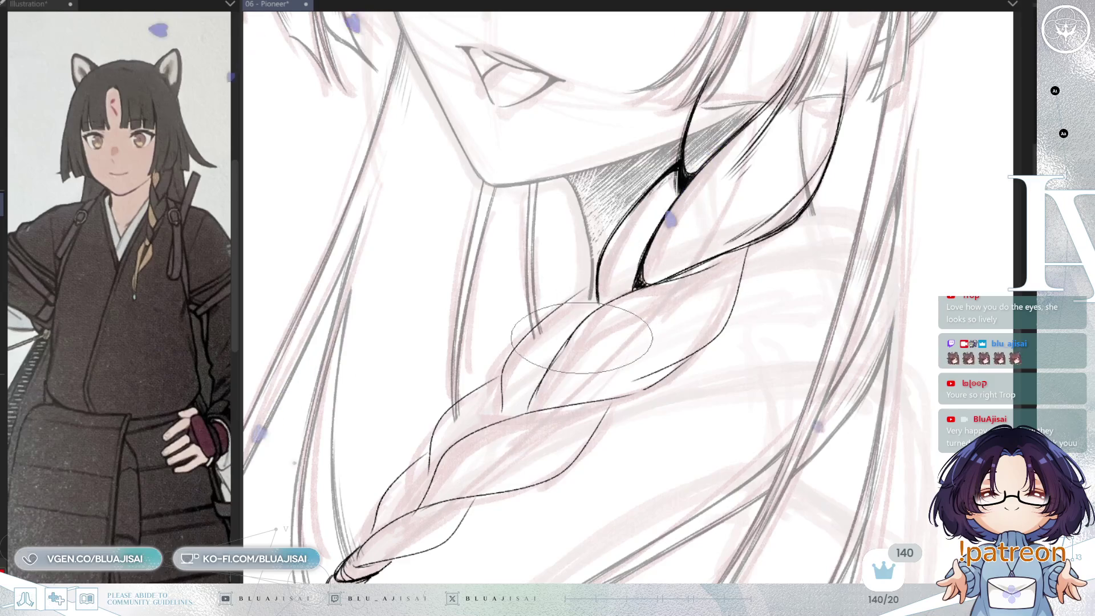
{"action": "left_click_drag", "start_coordinate": [576, 338], "coordinate": [531, 401]}
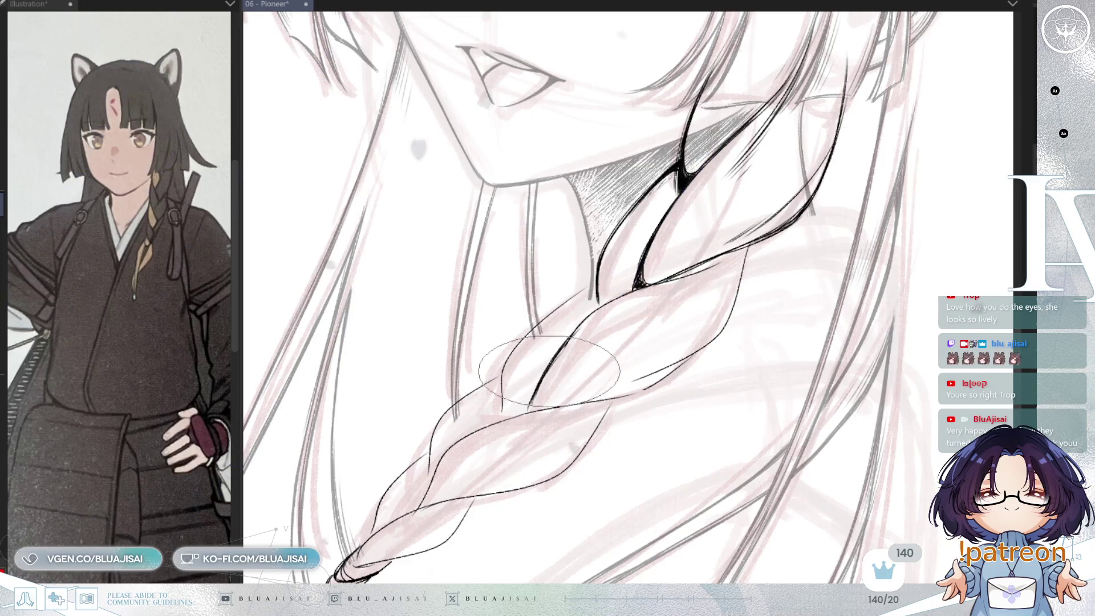
{"action": "left_click_drag", "start_coordinate": [638, 283], "coordinate": [570, 340]}
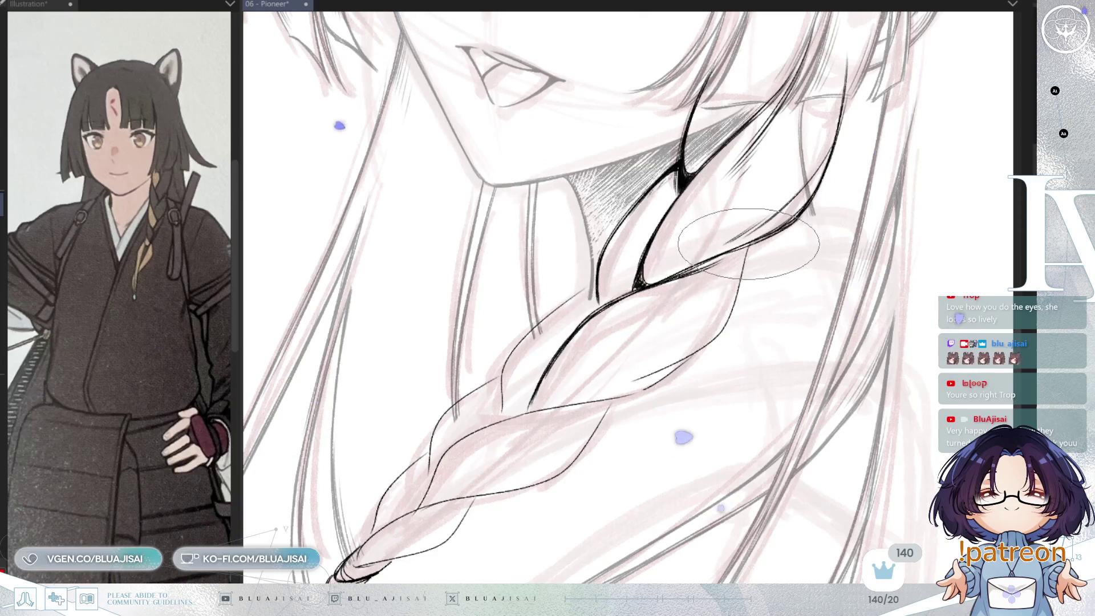
{"action": "left_click_drag", "start_coordinate": [722, 330], "coordinate": [622, 380]}
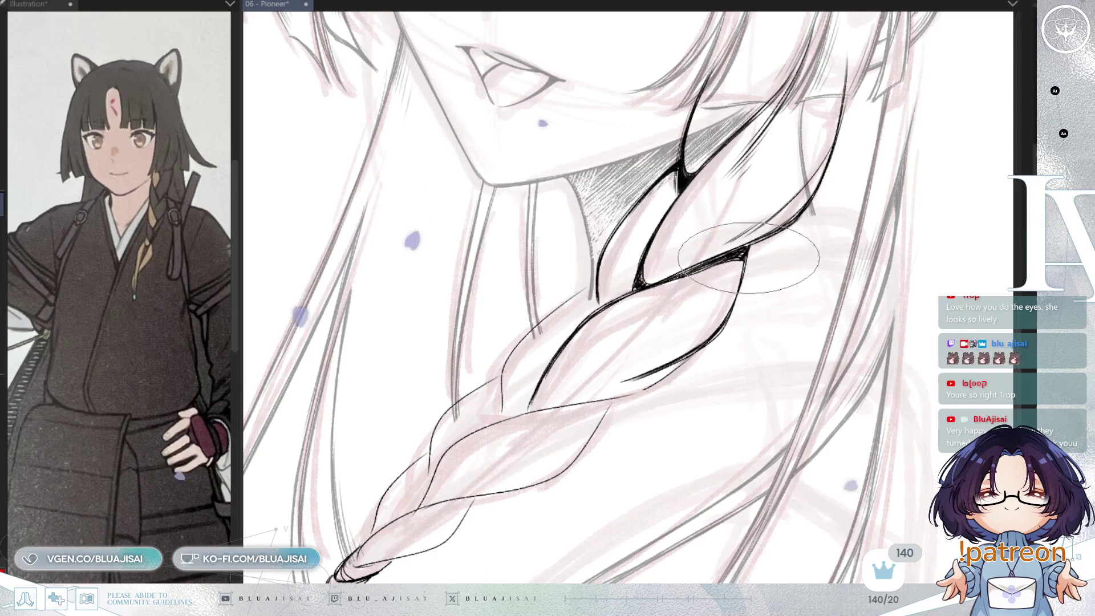
{"action": "mouse_move", "coordinate": [676, 379]}
{"action": "left_mouse_down"}
{"action": "mouse_move", "coordinate": [683, 371]}
{"action": "mouse_move", "coordinate": [592, 327]}
{"action": "left_mouse_up"}
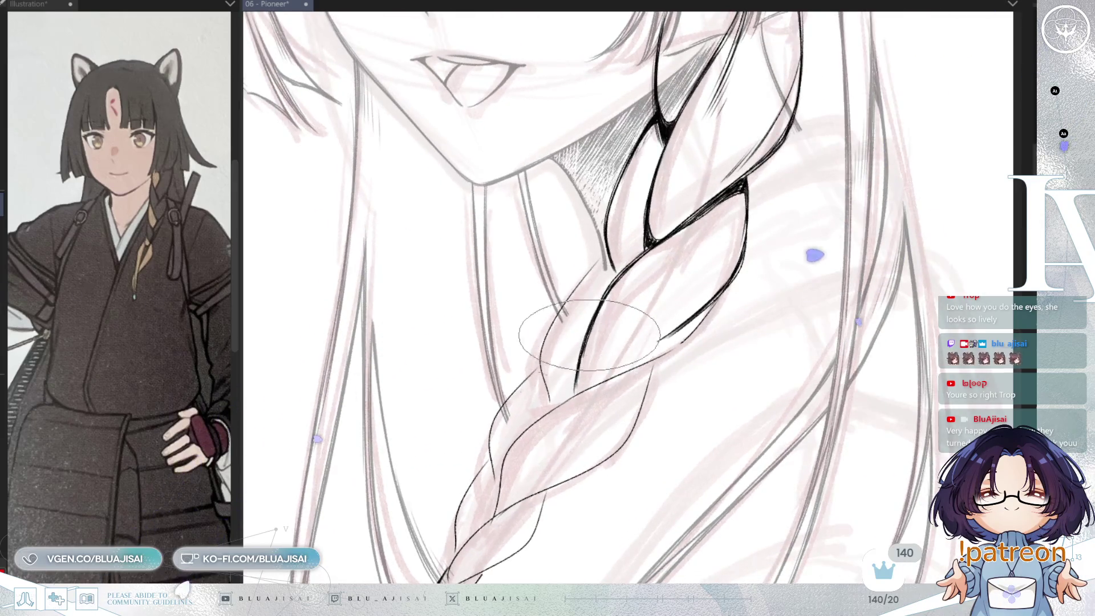
{"action": "mouse_move", "coordinate": [581, 377]}
{"action": "left_mouse_down"}
{"action": "mouse_move", "coordinate": [576, 394]}
{"action": "mouse_move", "coordinate": [641, 365]}
{"action": "left_mouse_up"}
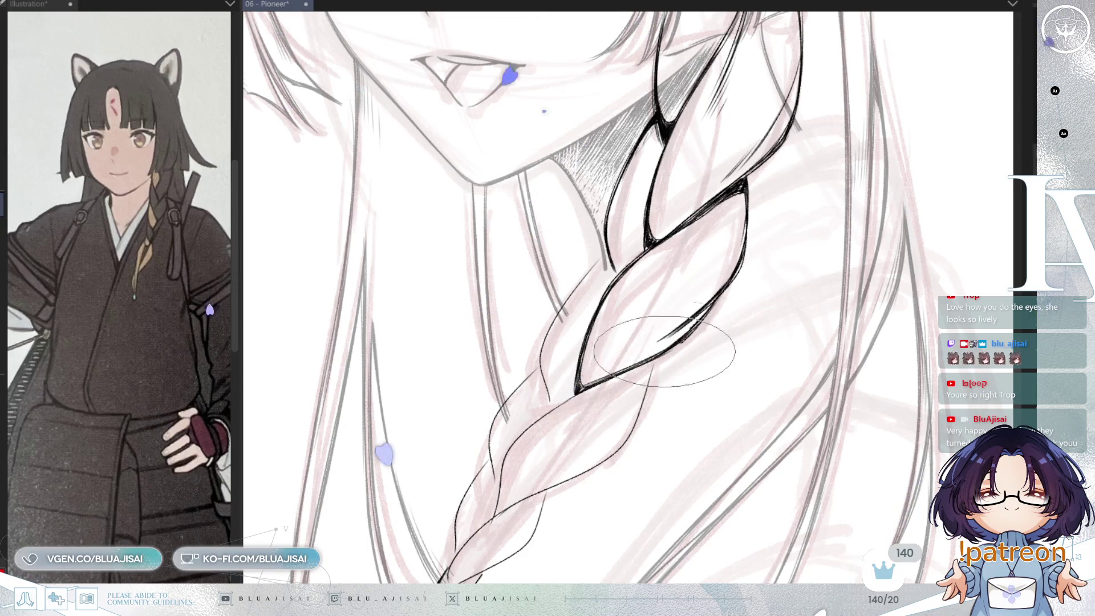
{"action": "left_click_drag", "start_coordinate": [627, 365], "coordinate": [630, 306]}
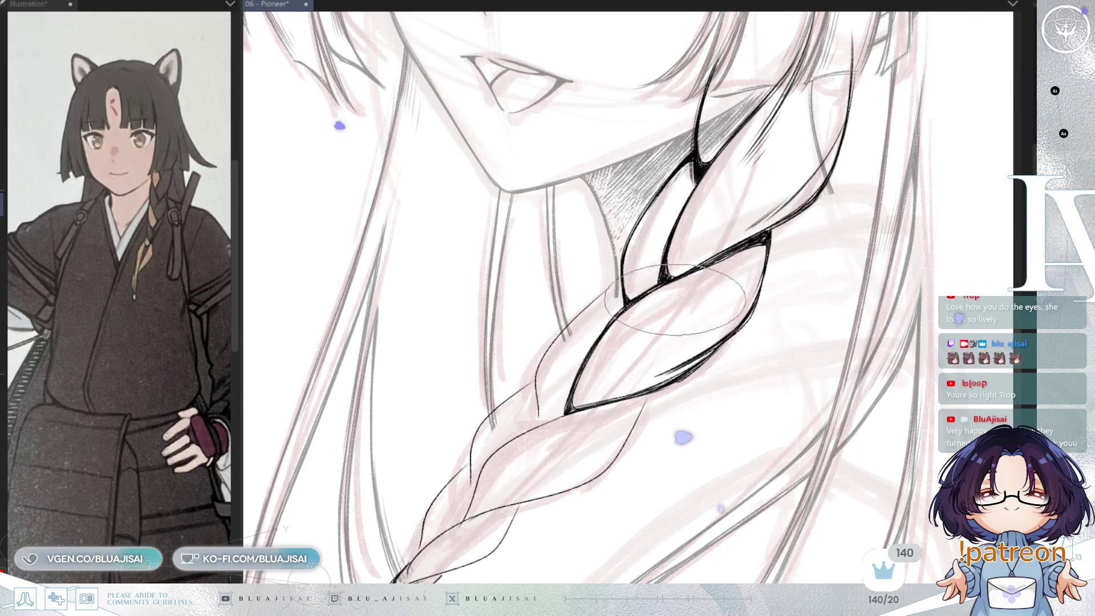
{"action": "left_click_drag", "start_coordinate": [657, 364], "coordinate": [613, 315]}
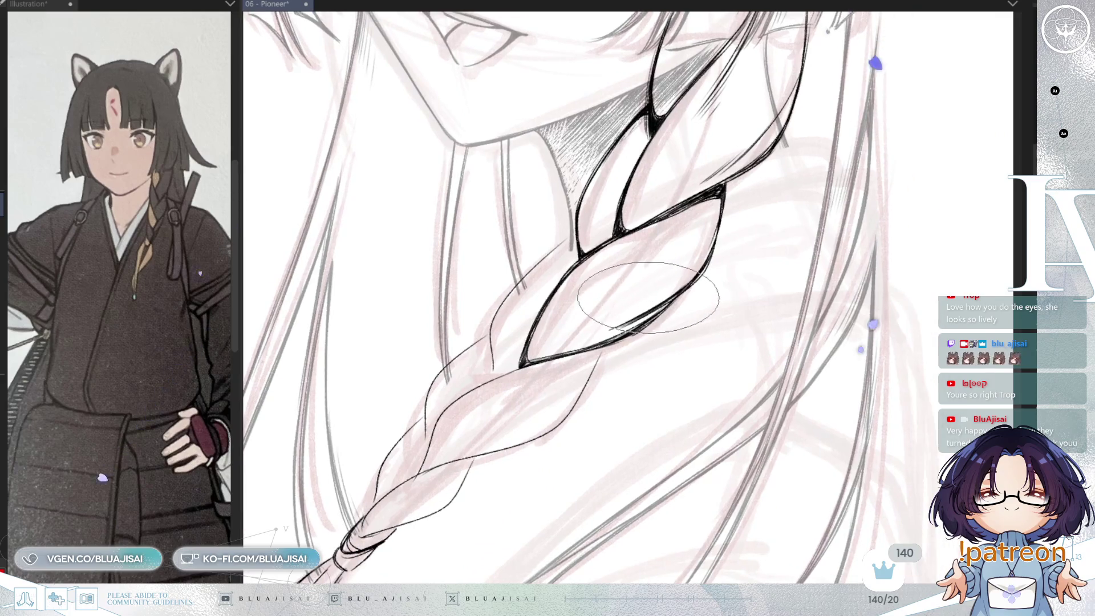
{"action": "left_click_drag", "start_coordinate": [567, 391], "coordinate": [612, 392]}
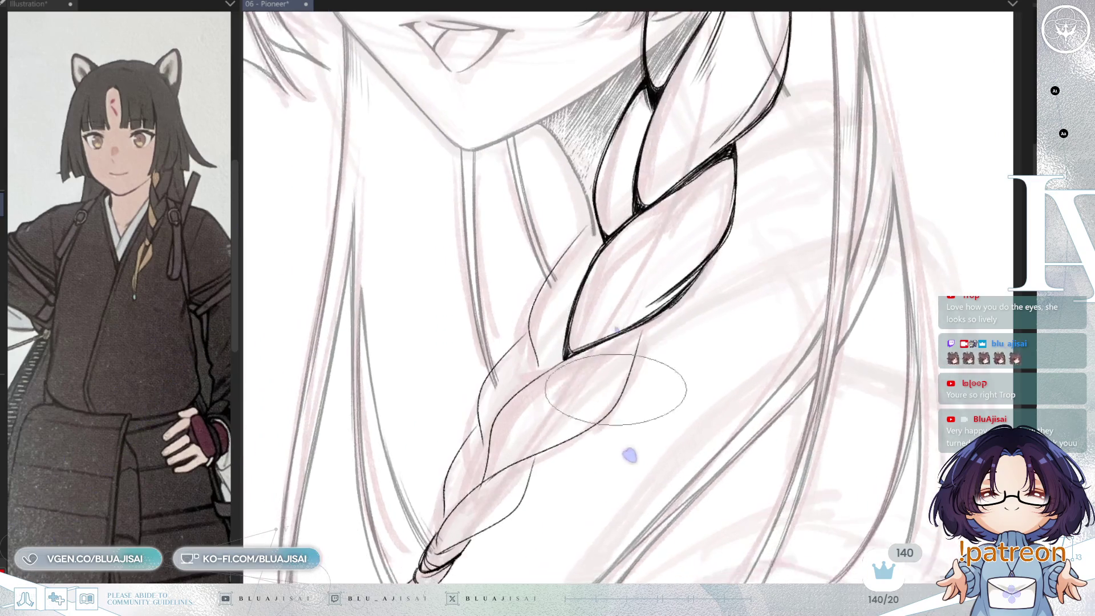
Ink the braid's down-left strand lines, lightening the pink sketch over the lower braid, toward the tie.
{"action": "left_click_drag", "start_coordinate": [568, 357], "coordinate": [488, 419]}
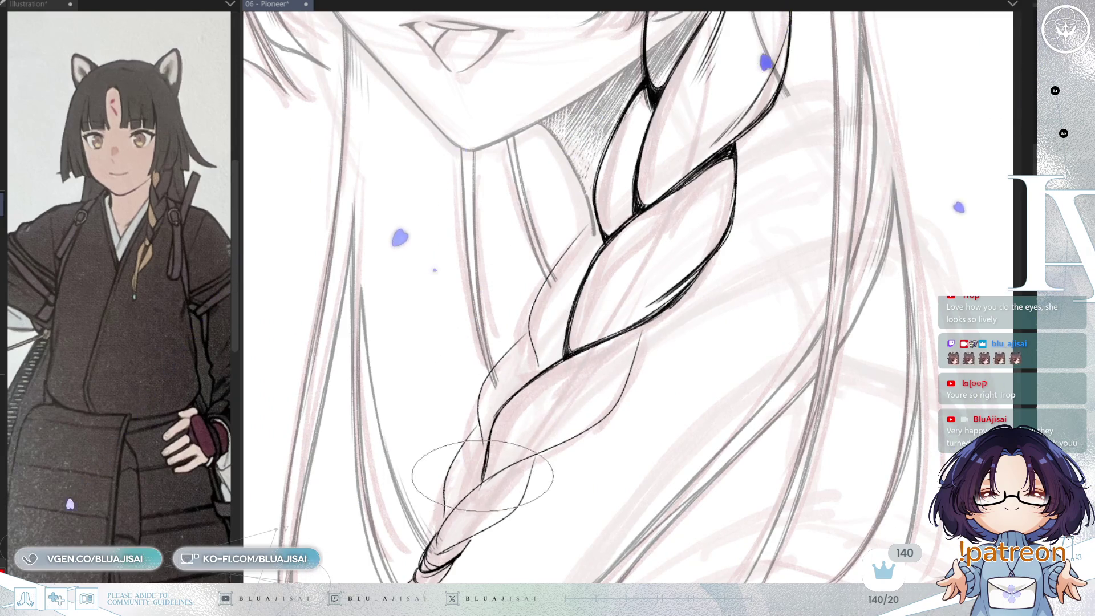
{"action": "mouse_move", "coordinate": [504, 469]}
{"action": "left_mouse_down"}
{"action": "mouse_move", "coordinate": [450, 522]}
{"action": "mouse_move", "coordinate": [465, 464]}
{"action": "mouse_move", "coordinate": [557, 421]}
{"action": "mouse_move", "coordinate": [562, 438]}
{"action": "mouse_move", "coordinate": [621, 416]}
{"action": "mouse_move", "coordinate": [642, 336]}
{"action": "left_mouse_up"}
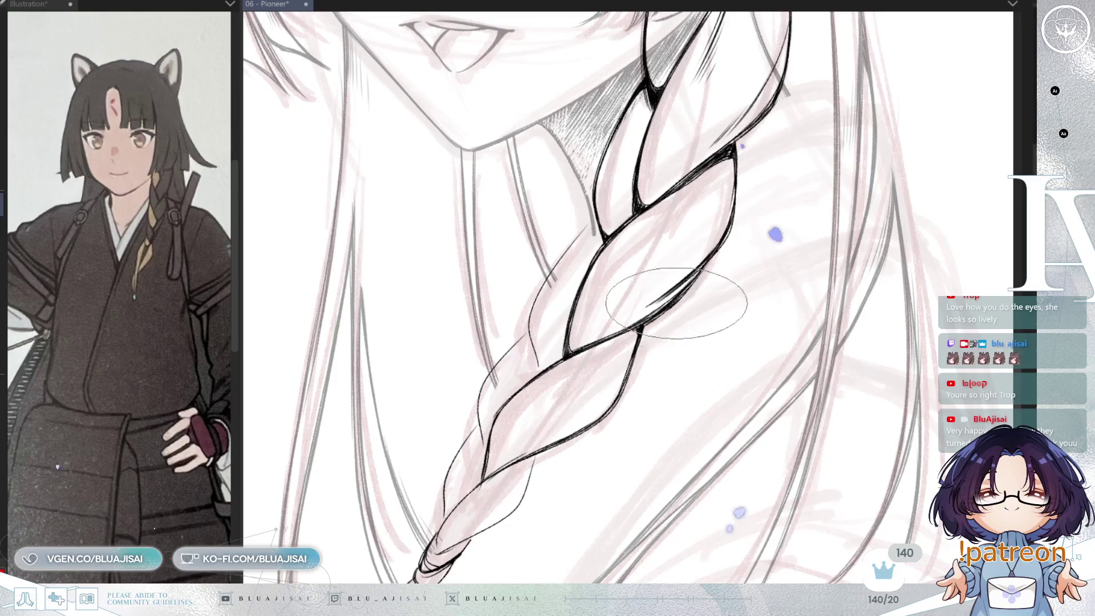
{"action": "left_click_drag", "start_coordinate": [622, 321], "coordinate": [685, 410]}
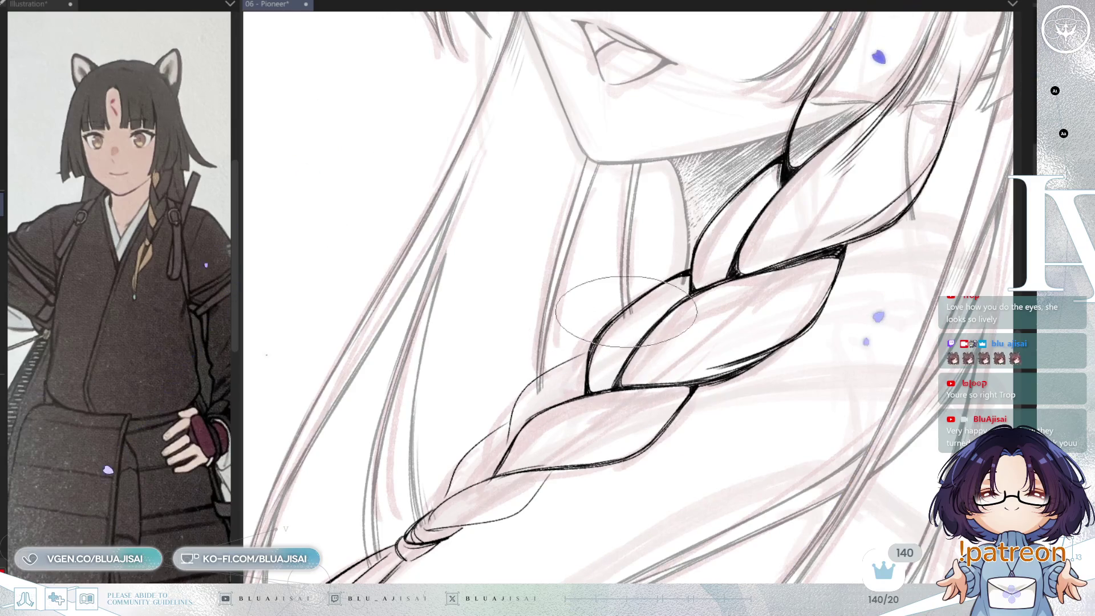
{"action": "mouse_move", "coordinate": [602, 351]}
{"action": "left_mouse_down"}
{"action": "mouse_move", "coordinate": [656, 246]}
{"action": "mouse_move", "coordinate": [638, 299]}
{"action": "left_mouse_up"}
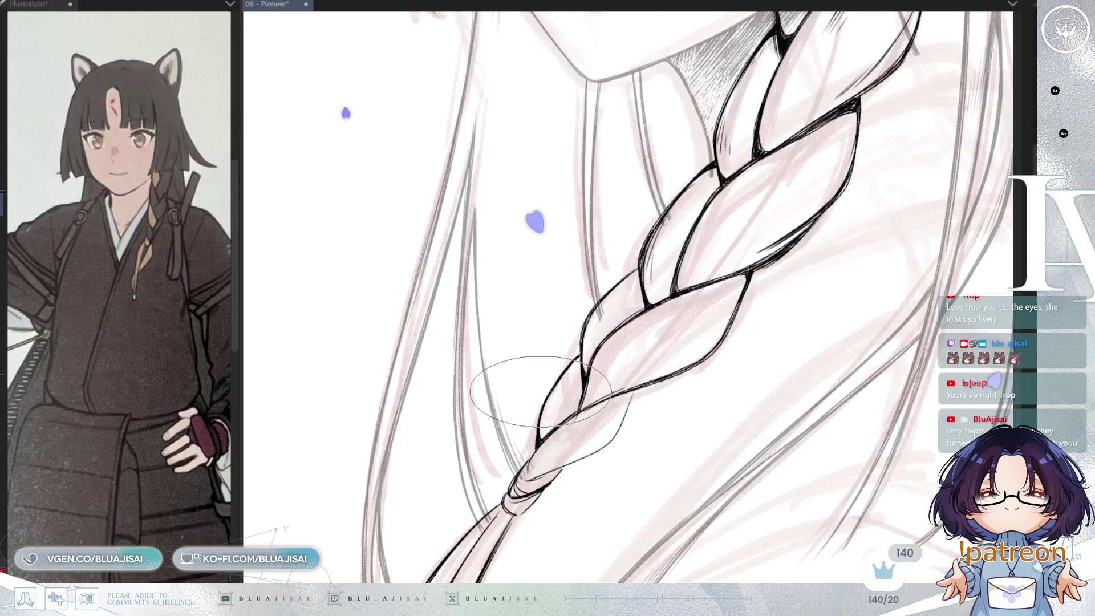
{"action": "scroll", "coordinate": [570, 381], "scroll_direction": "down", "scroll_amount": 2}
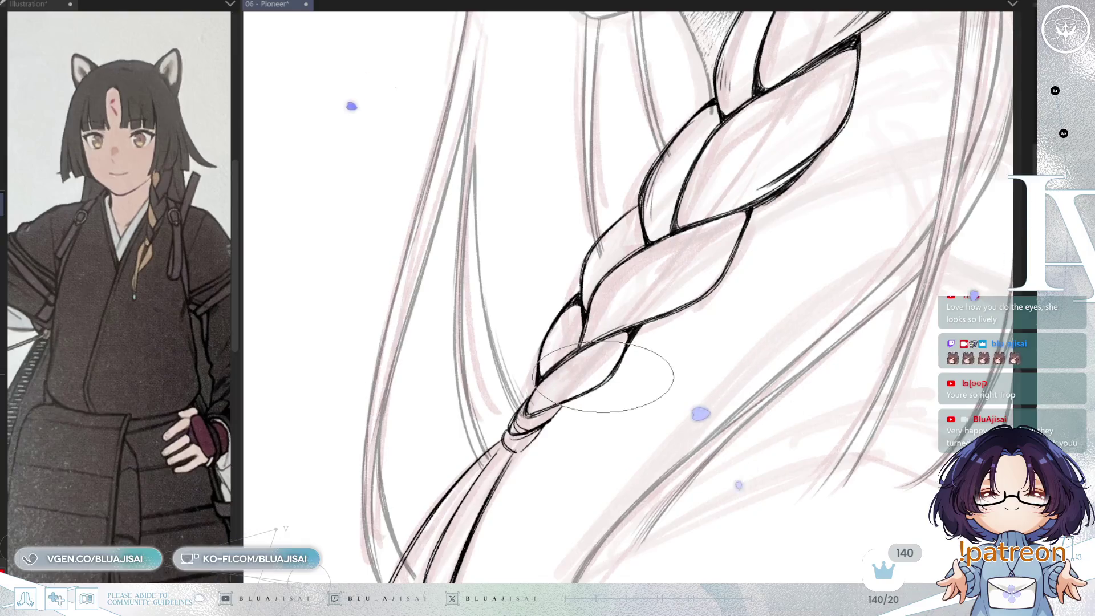
Ink the braid's hair-tie wraps and the two tapered tail strands ending in sharp tips.
{"action": "left_click_drag", "start_coordinate": [679, 348], "coordinate": [661, 317]}
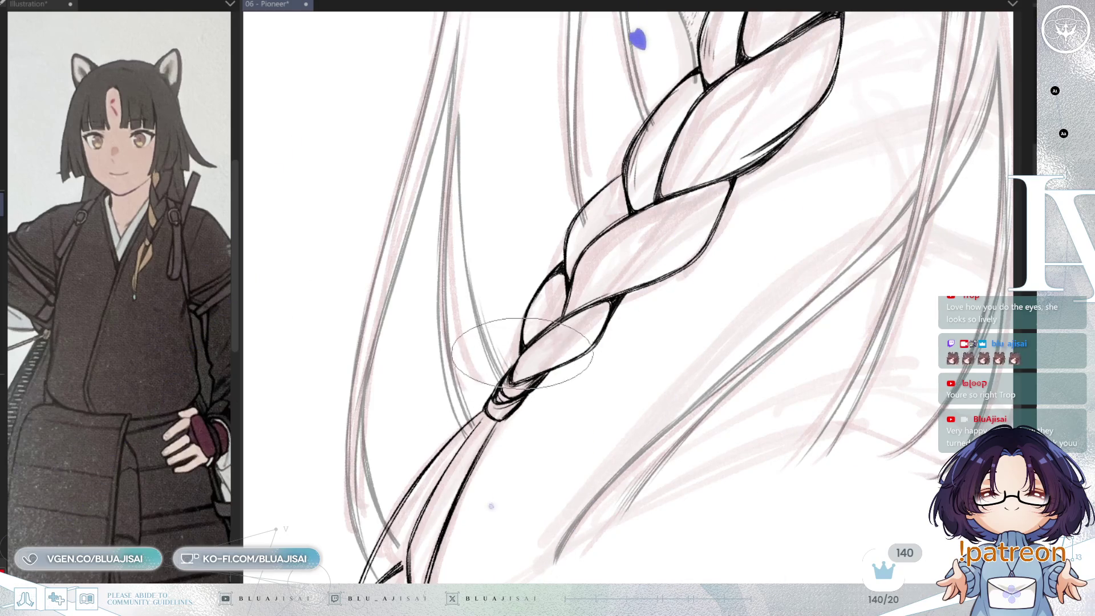
{"action": "left_click_drag", "start_coordinate": [502, 402], "coordinate": [535, 342]}
{"action": "left_click_drag", "start_coordinate": [473, 424], "coordinate": [452, 391]}
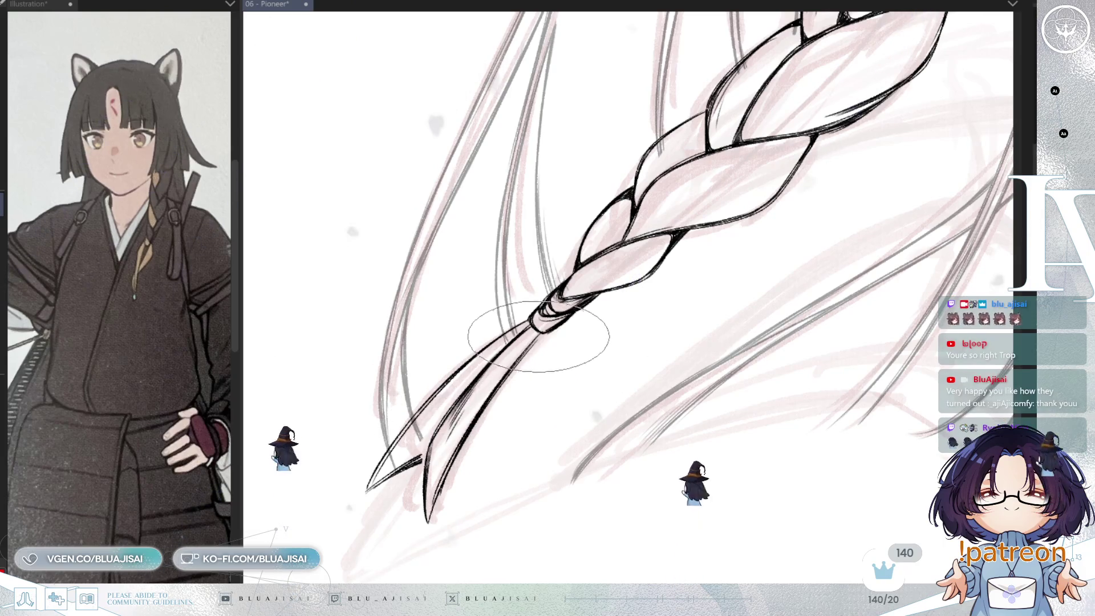
{"action": "left_click_drag", "start_coordinate": [489, 379], "coordinate": [439, 441]}
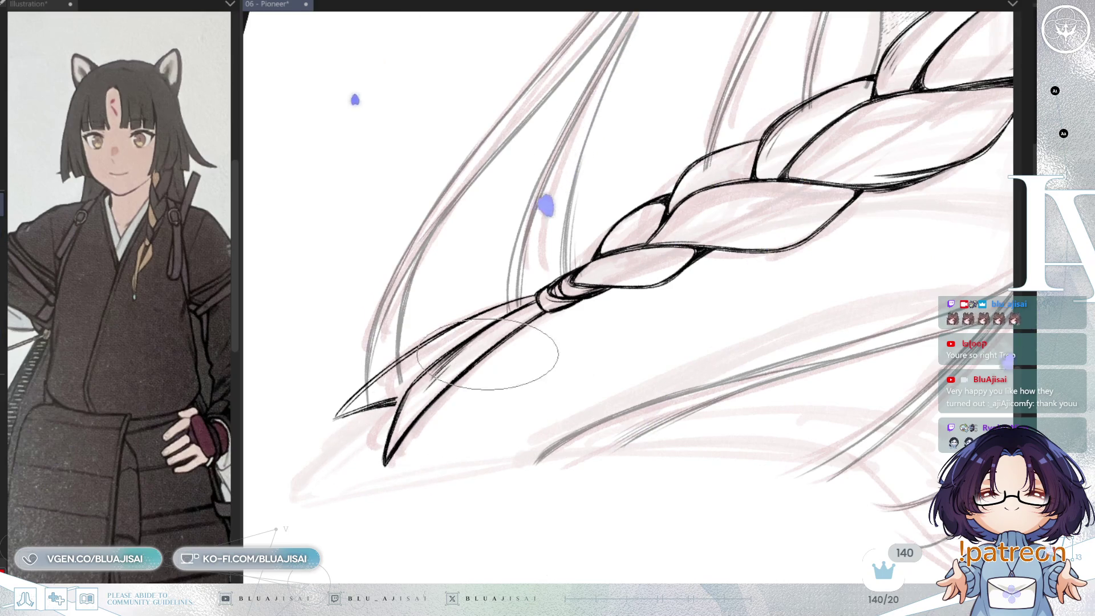
{"action": "mouse_move", "coordinate": [379, 436]}
{"action": "left_mouse_down"}
{"action": "mouse_move", "coordinate": [415, 430]}
{"action": "mouse_move", "coordinate": [648, 274]}
{"action": "left_mouse_up"}
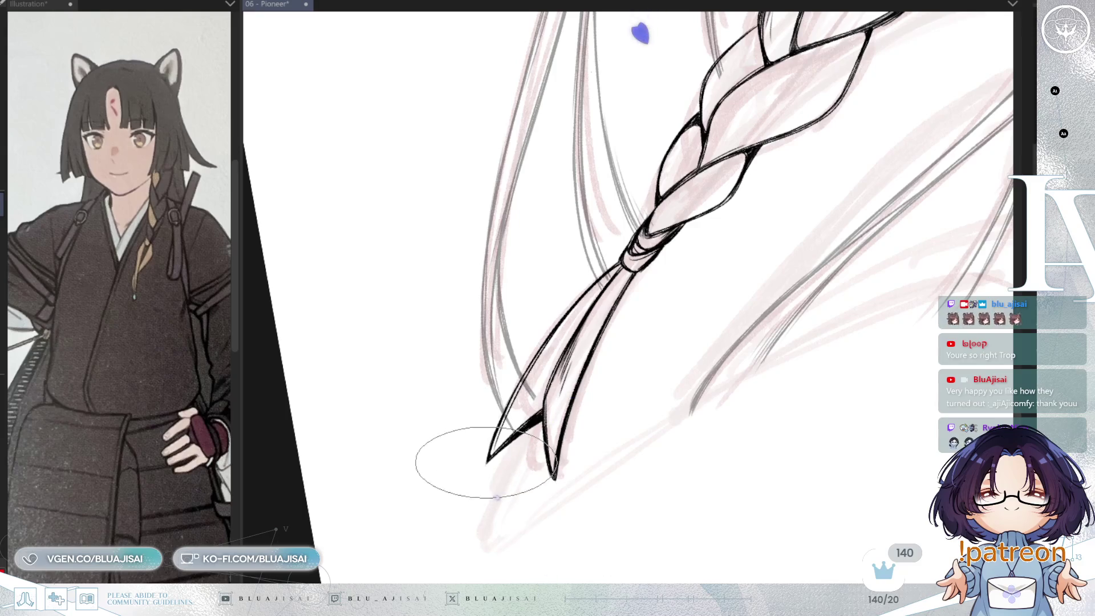
{"action": "key", "text": "asciicircum"}
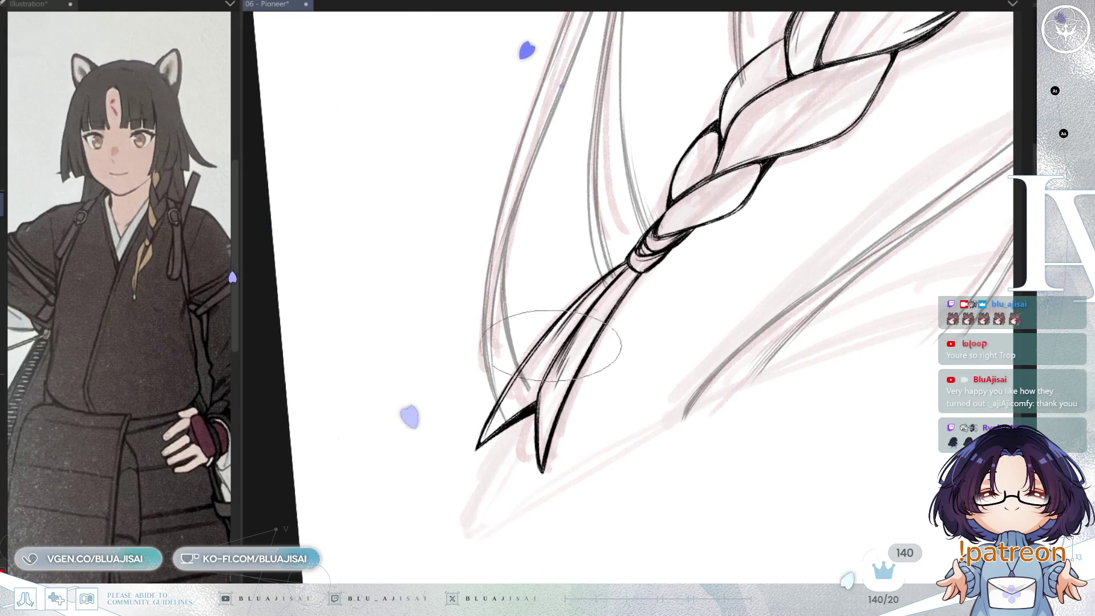
{"action": "key", "text": "asciicircum"}
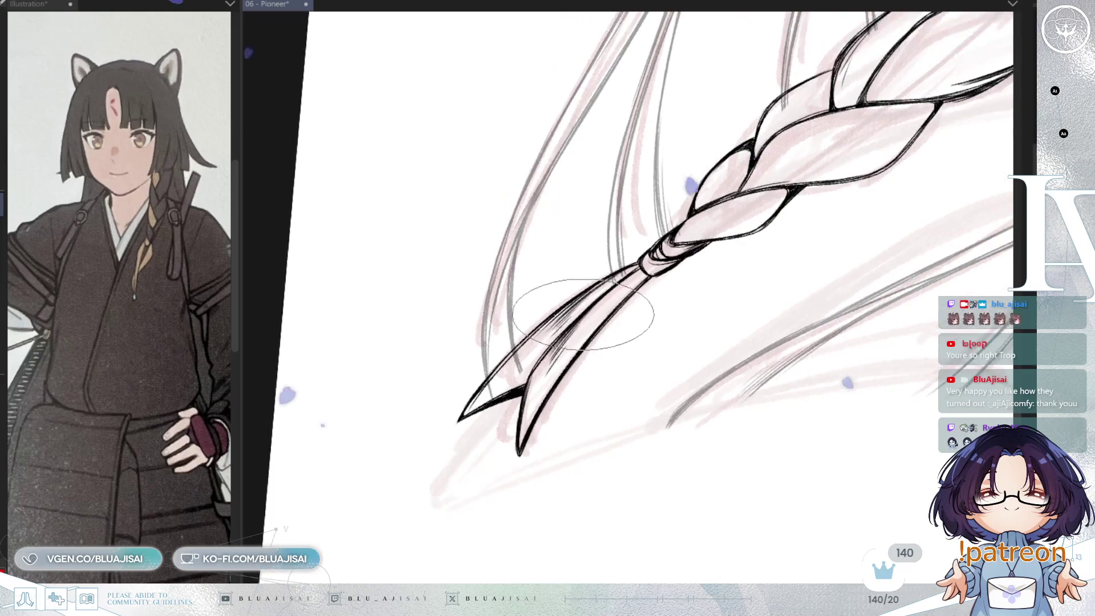
Hide the pink rough sketch layer and make the brush much smaller.
{"action": "scroll", "coordinate": [709, 287], "scroll_direction": "down", "scroll_amount": 3}
{"action": "mouse_move", "coordinate": [754, 261]}
{"action": "left_mouse_down"}
{"action": "mouse_move", "coordinate": [709, 287]}
{"action": "mouse_move", "coordinate": [726, 295]}
{"action": "left_mouse_up"}
{"action": "key", "text": "asciicircum"}
{"action": "scroll", "coordinate": [726, 296], "scroll_direction": "up", "scroll_amount": 3}
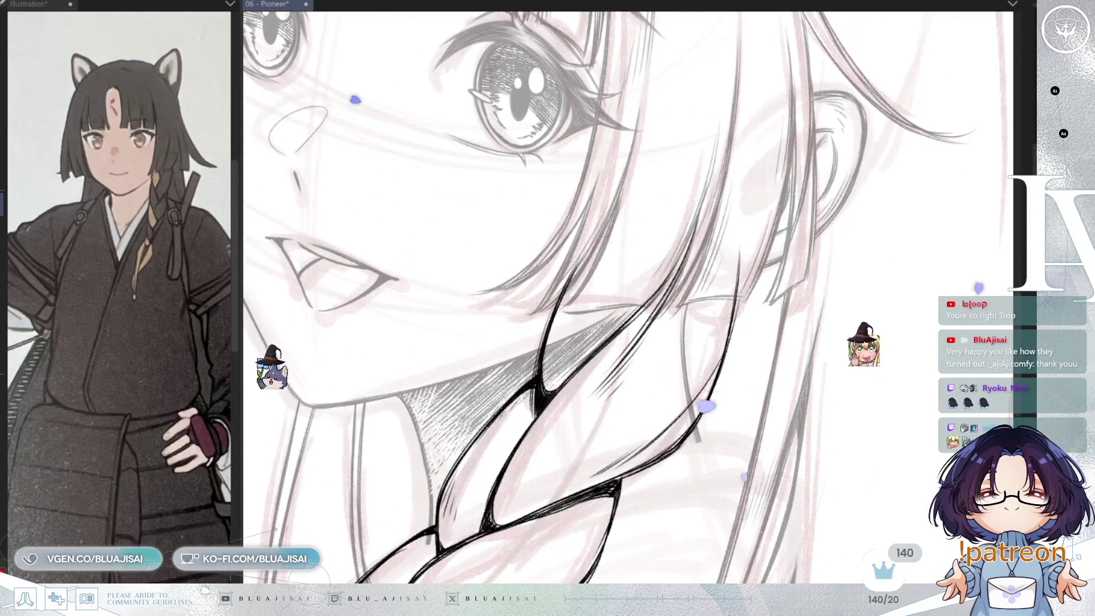
{"action": "key", "text": "h"}
{"action": "key", "text": "bracketleft"}
{"action": "key", "text": "bracketleft"}
{"action": "key", "text": "bracketleft"}
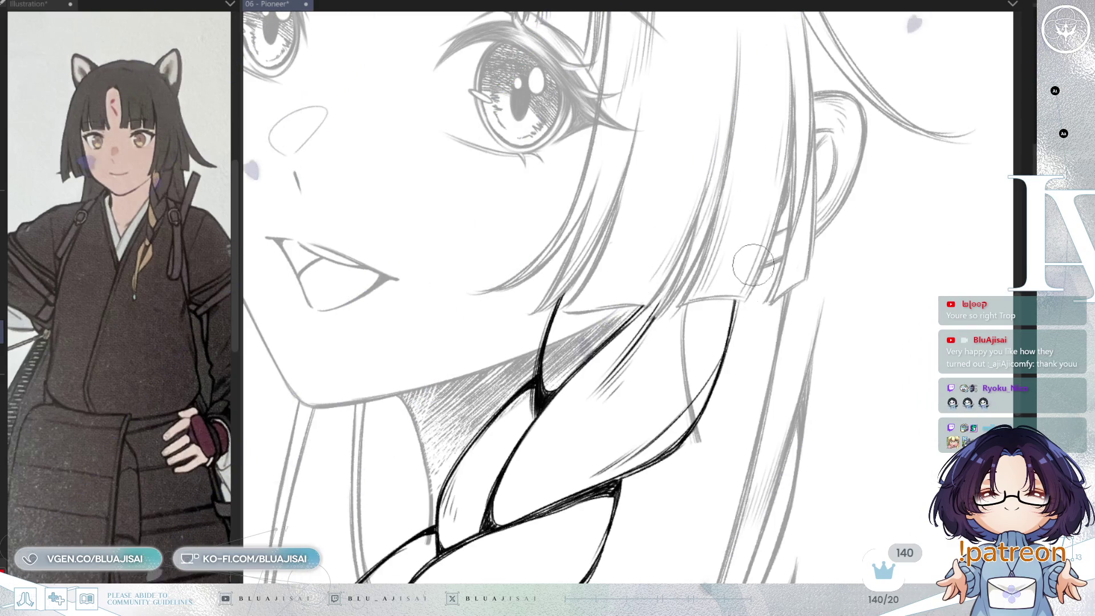
Darken the underlying line layer to full black and show the kimono collar lines instead of the braid.
{"action": "scroll", "coordinate": [736, 292], "scroll_direction": "down", "scroll_amount": 2}
{"action": "scroll", "coordinate": [686, 268], "scroll_direction": "up", "scroll_amount": 2}
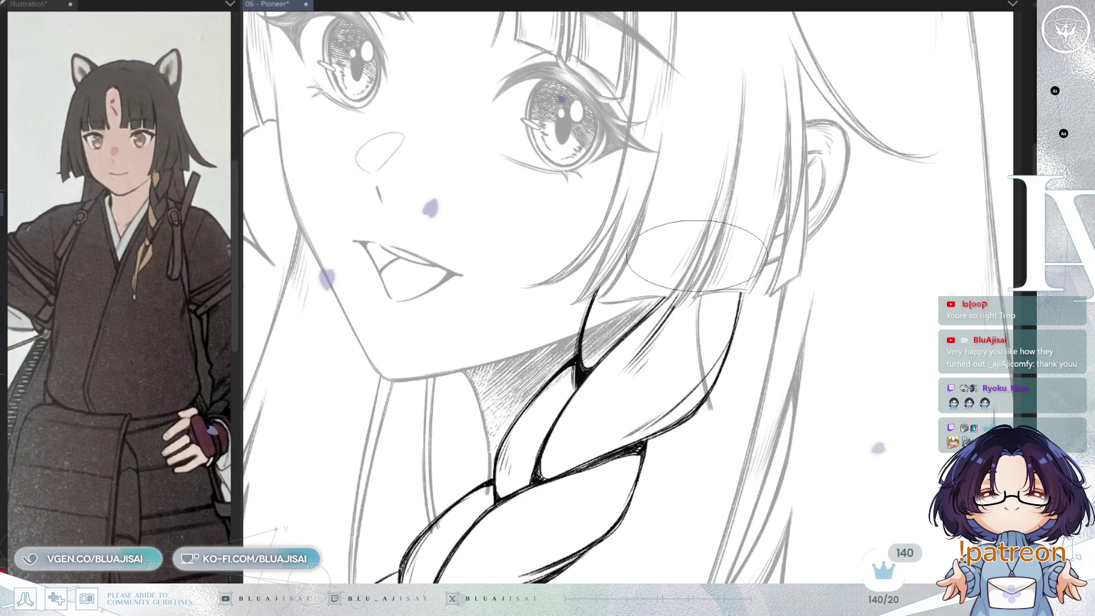
{"action": "scroll", "coordinate": [656, 317], "scroll_direction": "down", "scroll_amount": 2}
{"action": "scroll", "coordinate": [782, 371], "scroll_direction": "up", "scroll_amount": 1}
{"action": "scroll", "coordinate": [783, 371], "scroll_direction": "down", "scroll_amount": 2}
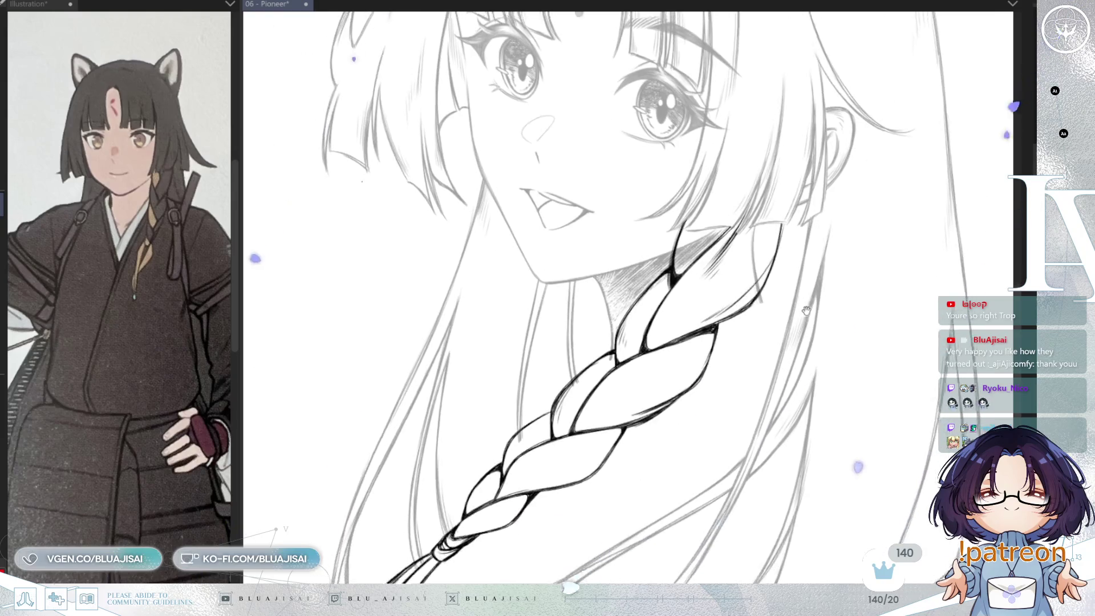
{"action": "scroll", "coordinate": [755, 457], "scroll_direction": "up", "scroll_amount": 2}
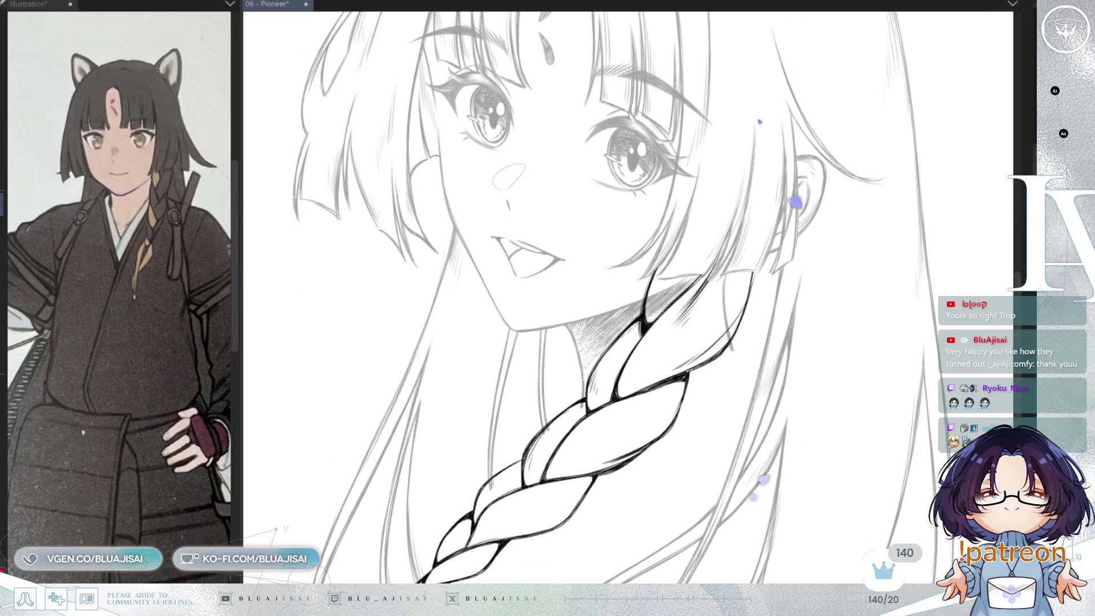
{"action": "key", "text": "ctrl+z"}
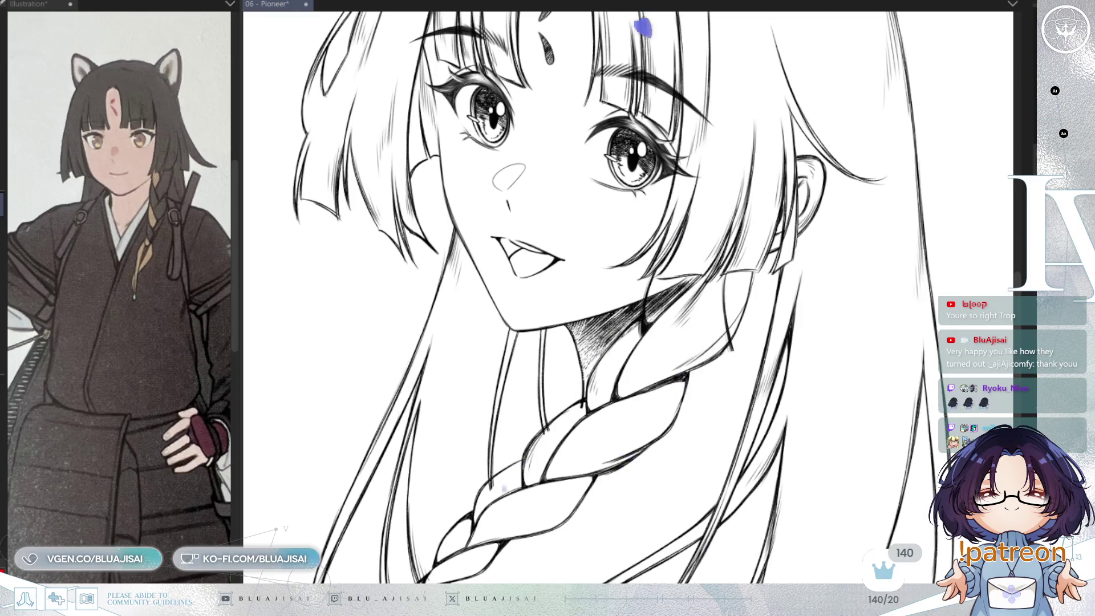
{"action": "key", "text": "ctrl+z"}
{"action": "key", "text": "ctrl+z"}
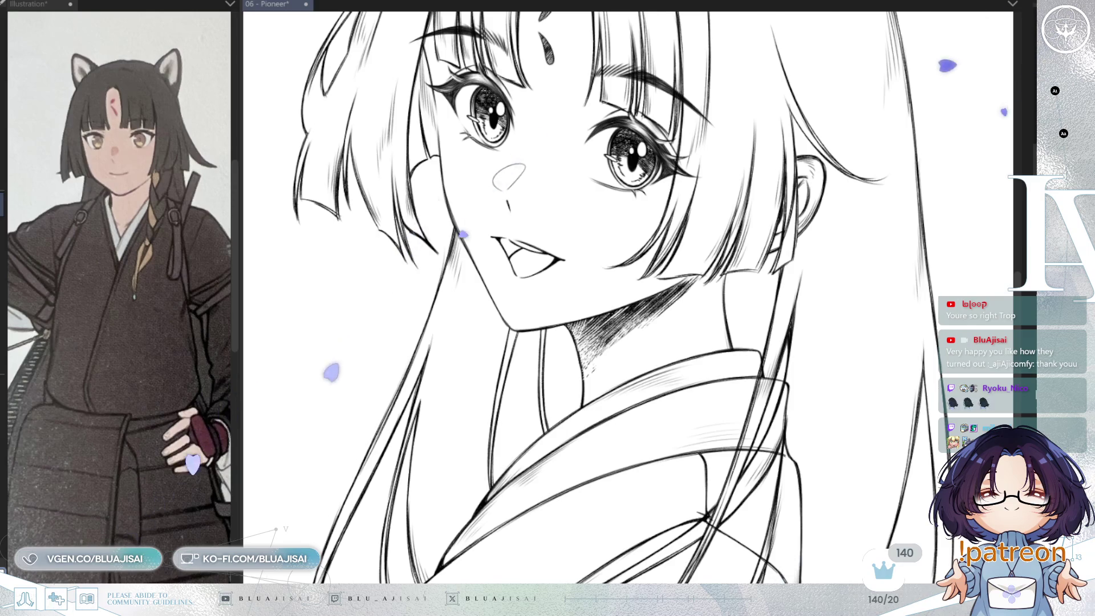
Mirror the canvas to check the drawing, then unmirror it and zoom to the lower robe.
{"action": "key", "text": "h"}
{"action": "key", "text": "asciicircum"}
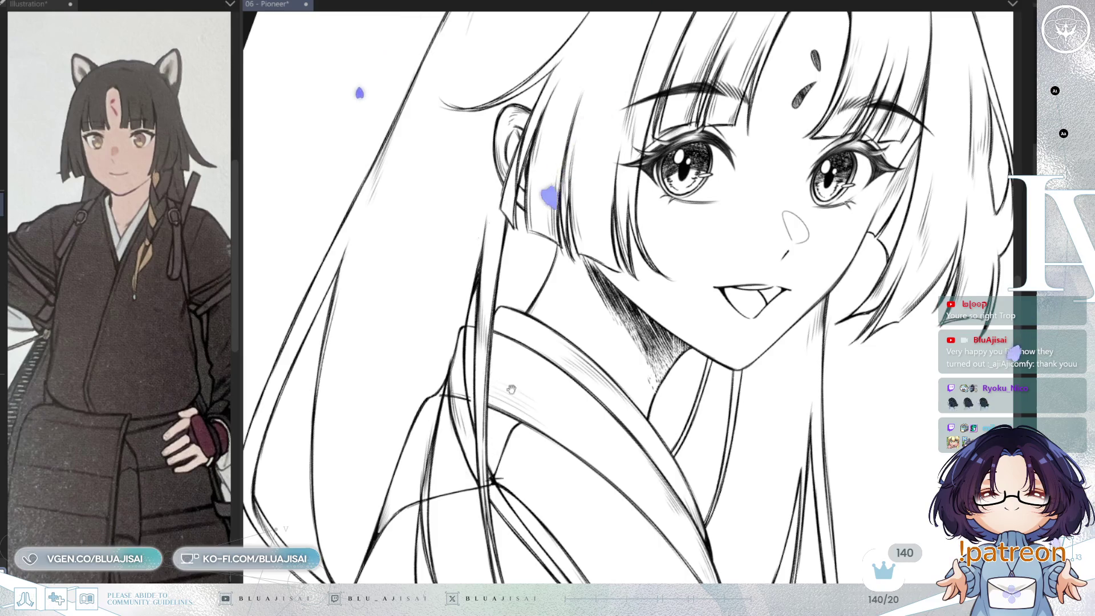
{"action": "left_click_drag", "start_coordinate": [507, 401], "coordinate": [539, 315]}
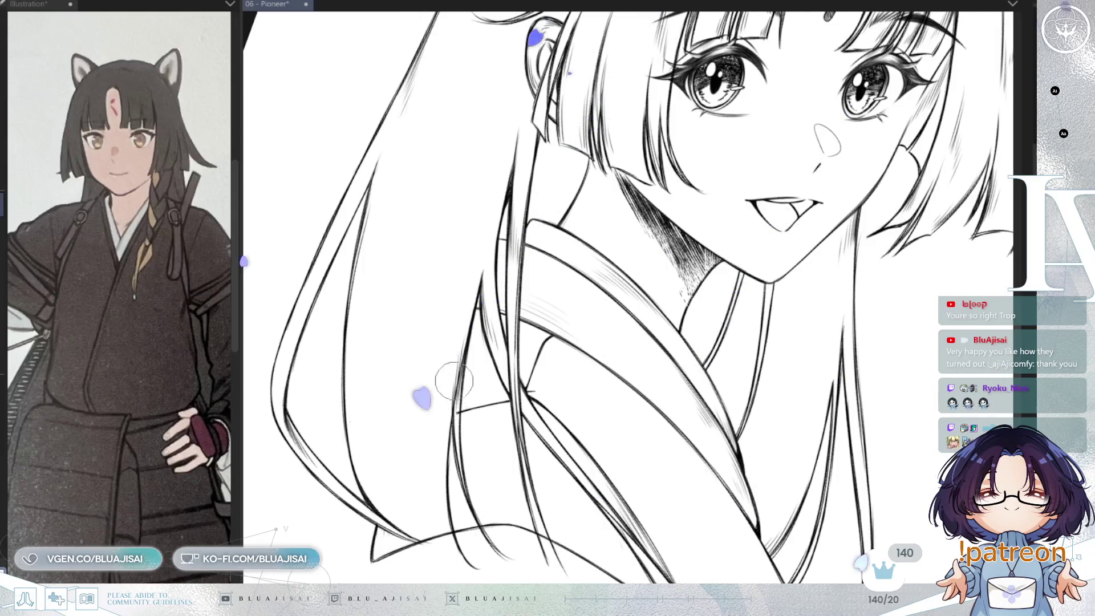
{"action": "left_click_drag", "start_coordinate": [709, 326], "coordinate": [662, 97]}
{"action": "key", "text": "h"}
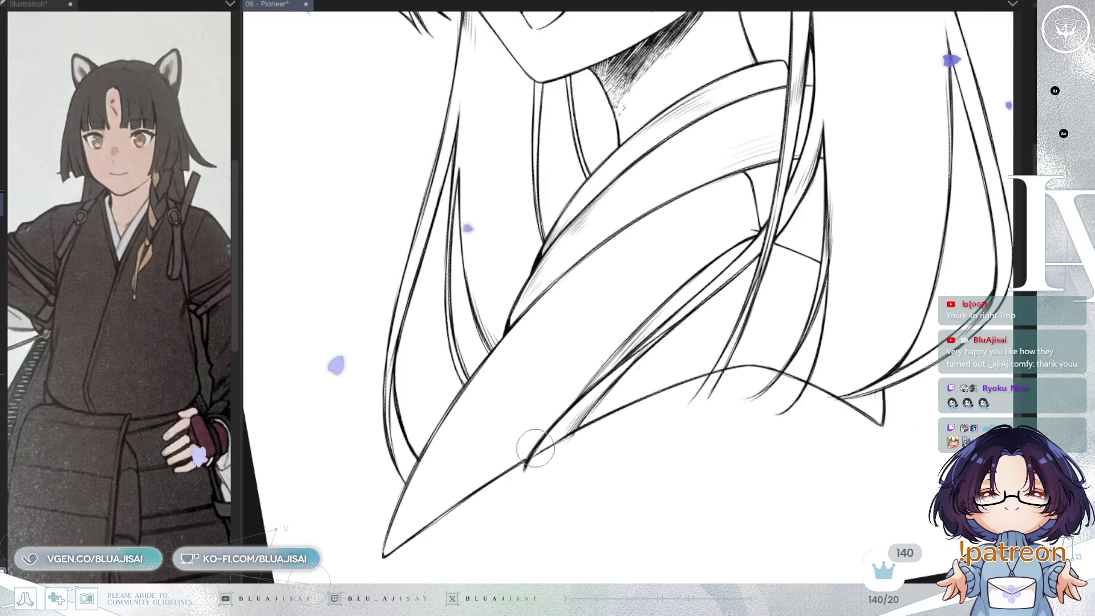
{"action": "scroll", "coordinate": [576, 389], "scroll_direction": "up", "scroll_amount": 4}
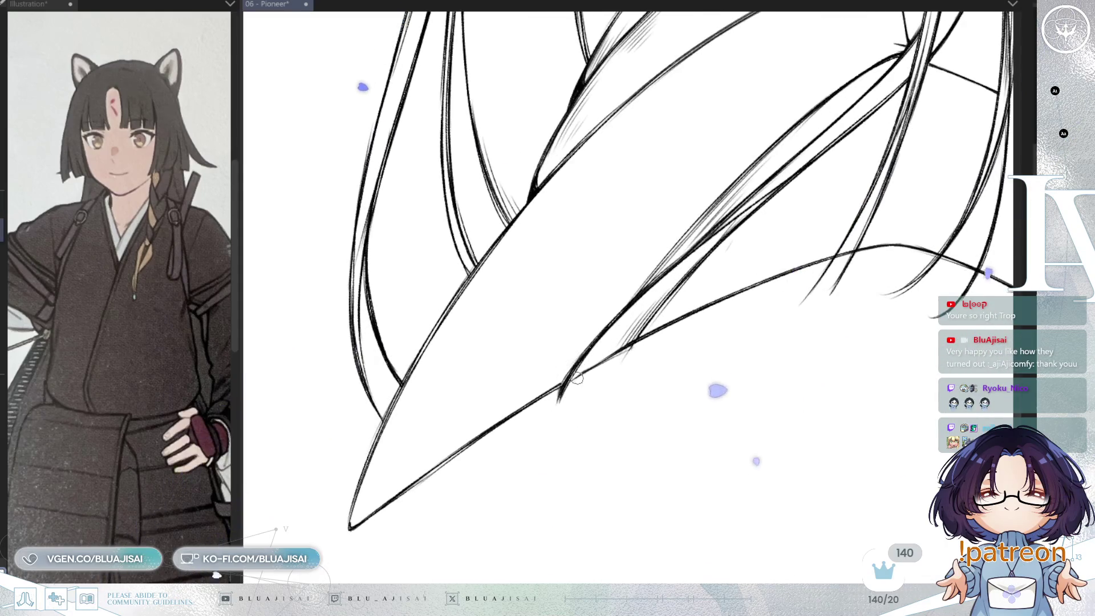
{"action": "scroll", "coordinate": [570, 381], "scroll_direction": "up", "scroll_amount": 2}
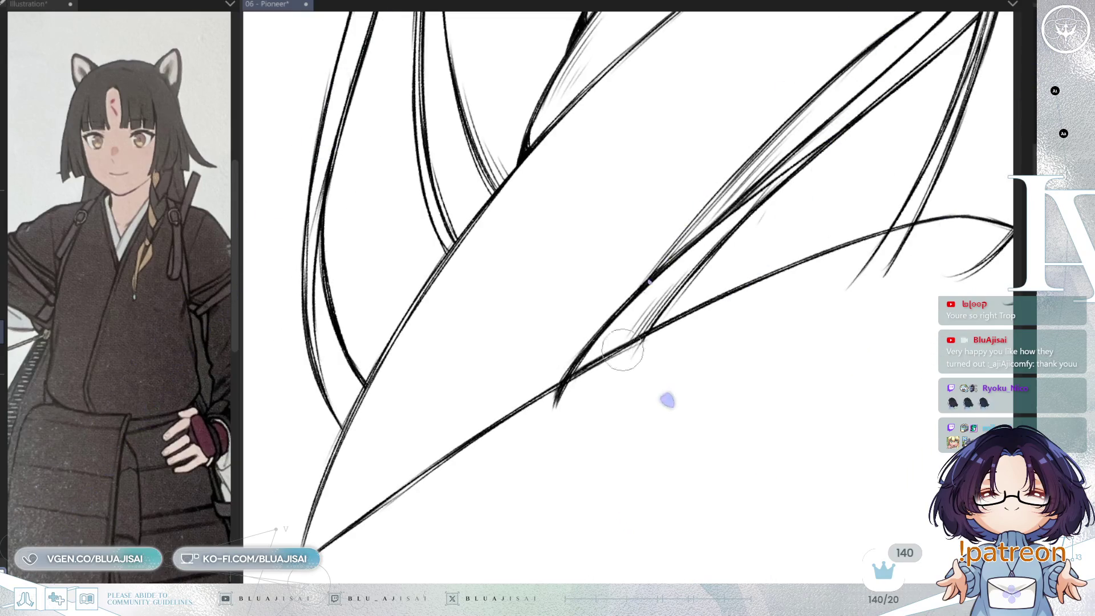
Erase the stray hooked stroke and short hatch marks at the hair-collar junction, then reset the view.
{"action": "left_click_drag", "start_coordinate": [706, 334], "coordinate": [684, 365]}
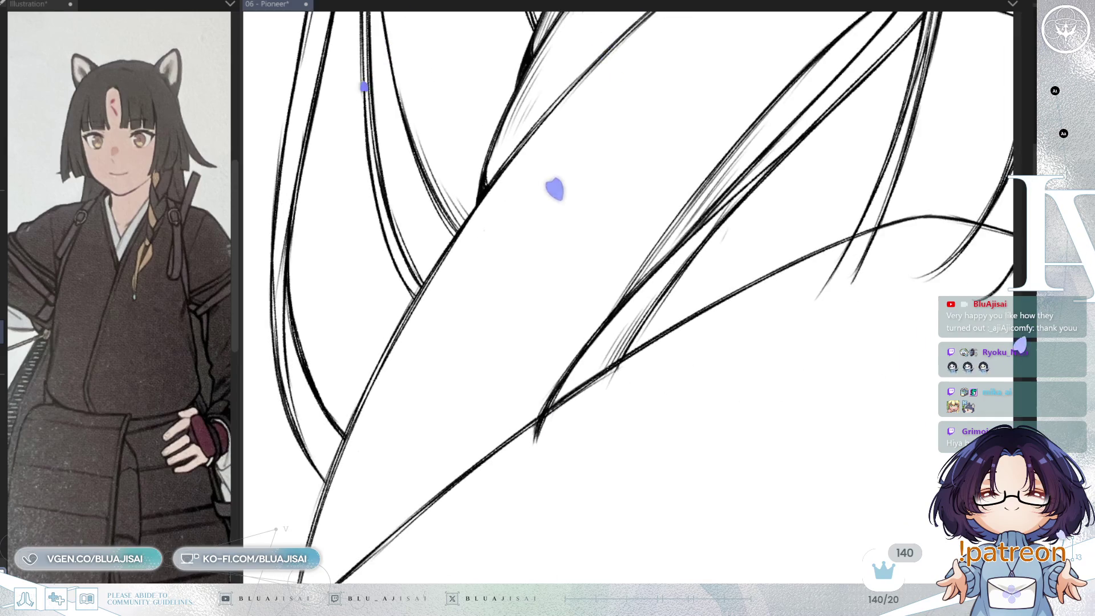
{"action": "left_click_drag", "start_coordinate": [543, 432], "coordinate": [557, 415]}
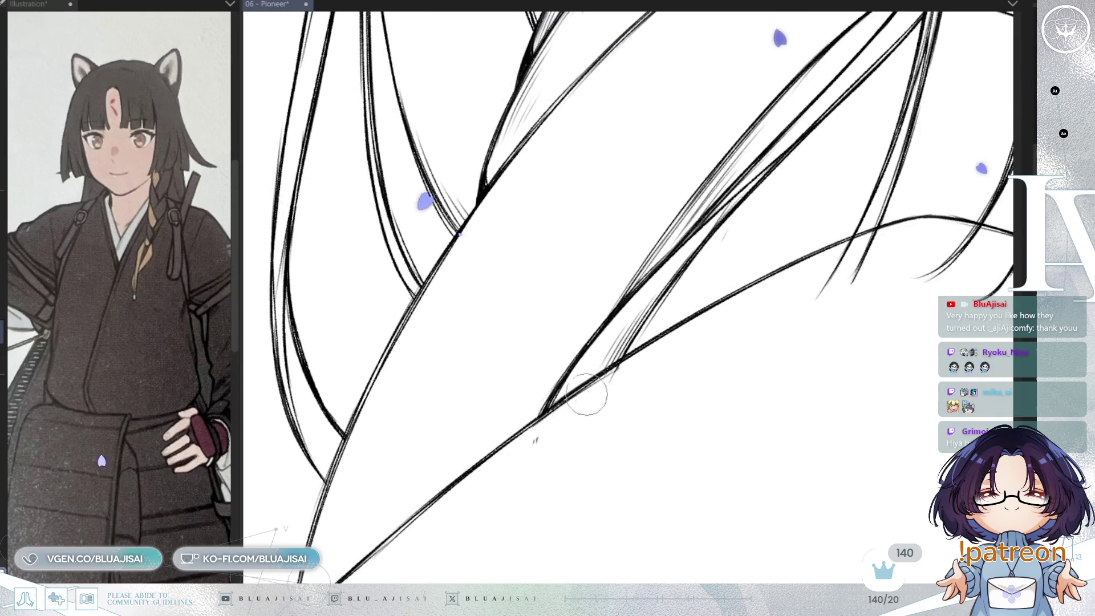
{"action": "mouse_move", "coordinate": [594, 472]}
{"action": "left_mouse_down"}
{"action": "mouse_move", "coordinate": [798, 301]}
{"action": "mouse_move", "coordinate": [635, 347]}
{"action": "left_mouse_up"}
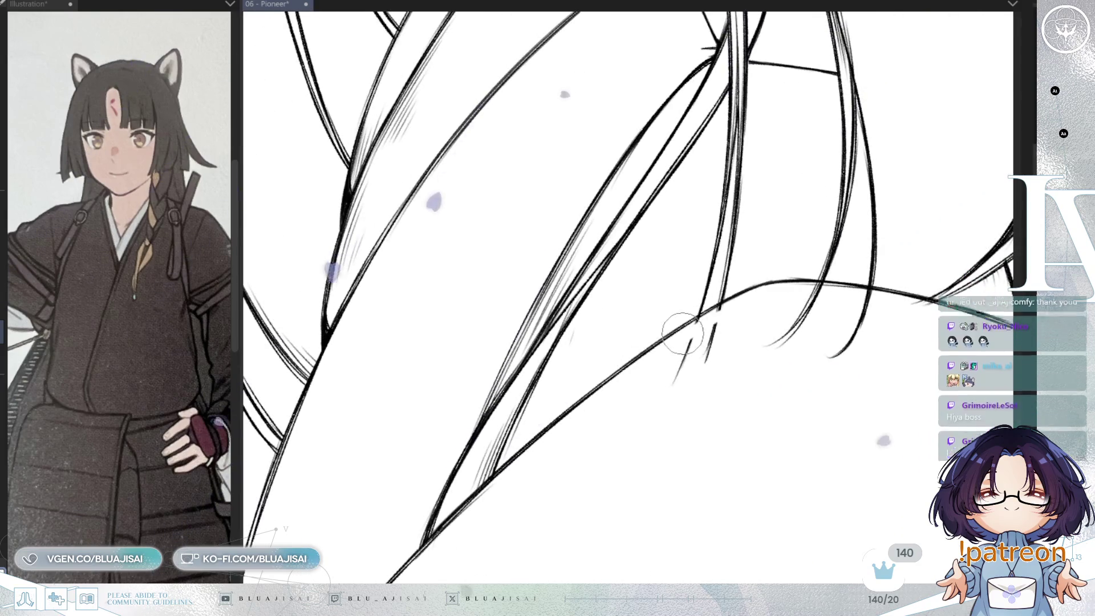
{"action": "mouse_move", "coordinate": [696, 322]}
{"action": "left_mouse_down"}
{"action": "mouse_move", "coordinate": [660, 367]}
{"action": "mouse_move", "coordinate": [668, 386]}
{"action": "mouse_move", "coordinate": [773, 342]}
{"action": "mouse_move", "coordinate": [810, 308]}
{"action": "mouse_move", "coordinate": [734, 301]}
{"action": "mouse_move", "coordinate": [814, 198]}
{"action": "left_mouse_up"}
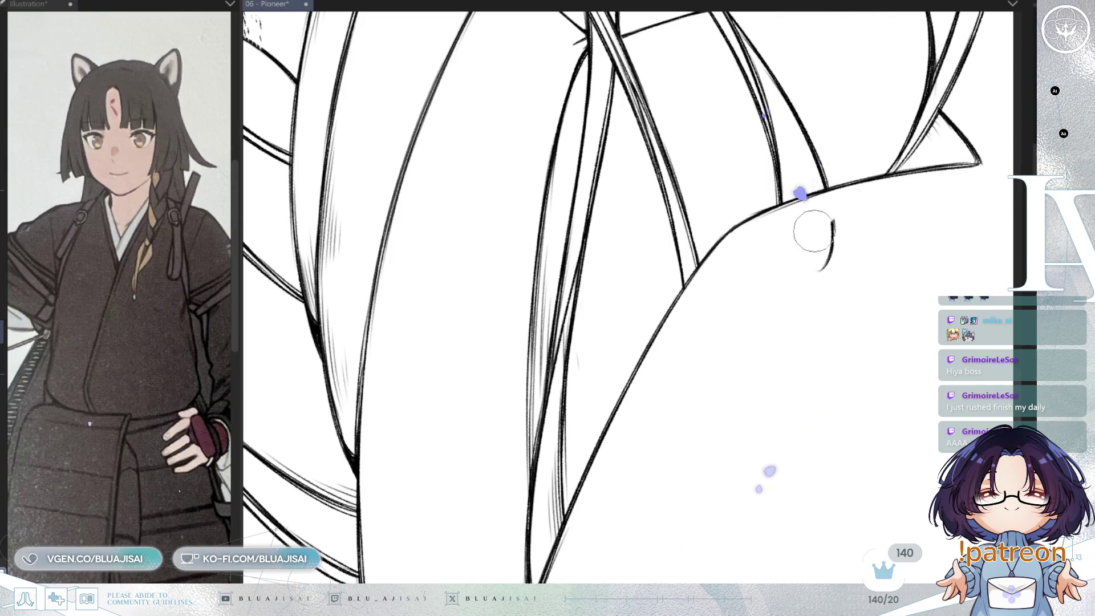
{"action": "scroll", "coordinate": [819, 269], "scroll_direction": "down", "scroll_amount": 5}
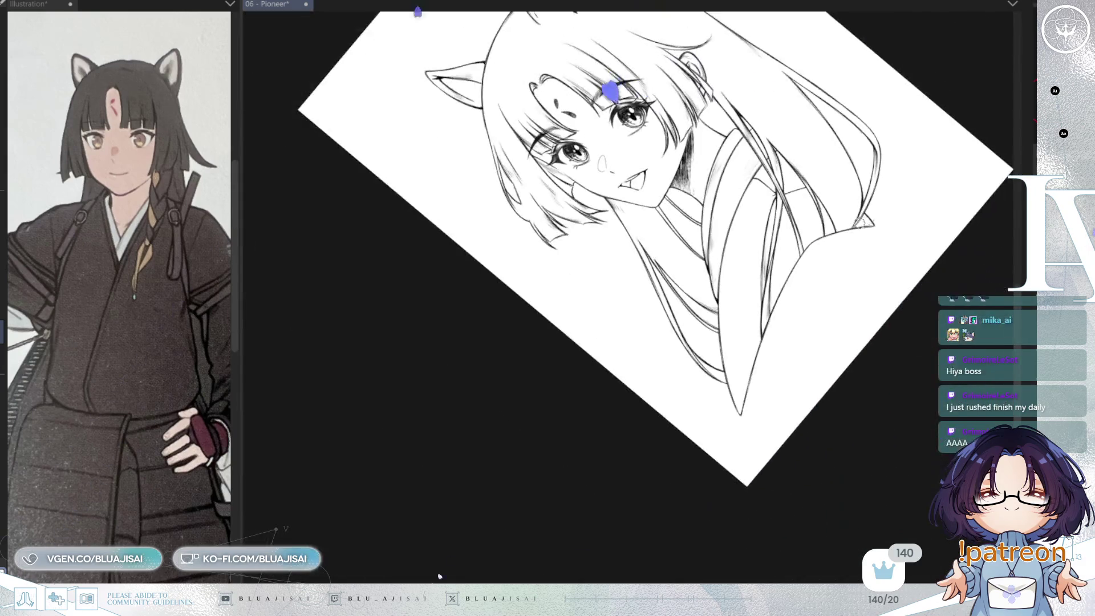
{"action": "left_click_drag", "start_coordinate": [439, 576], "coordinate": [1027, 336]}
{"action": "key", "text": "ctrl+0"}
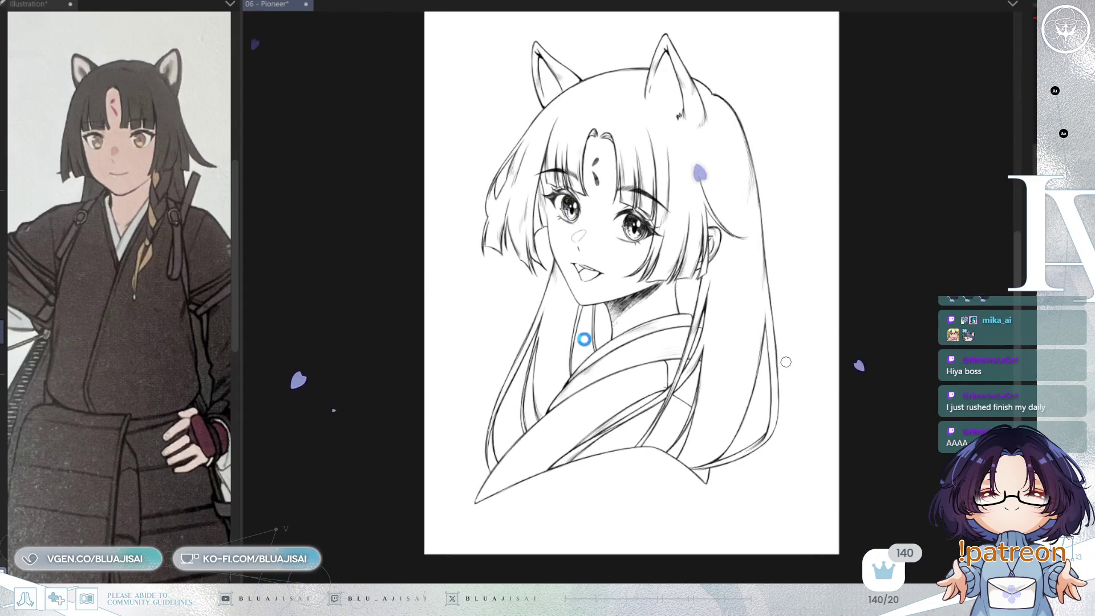
Save the 06 - Pioneer lineart file and bring back the braid drawn over the collar.
{"action": "key", "text": "ctrl+s"}
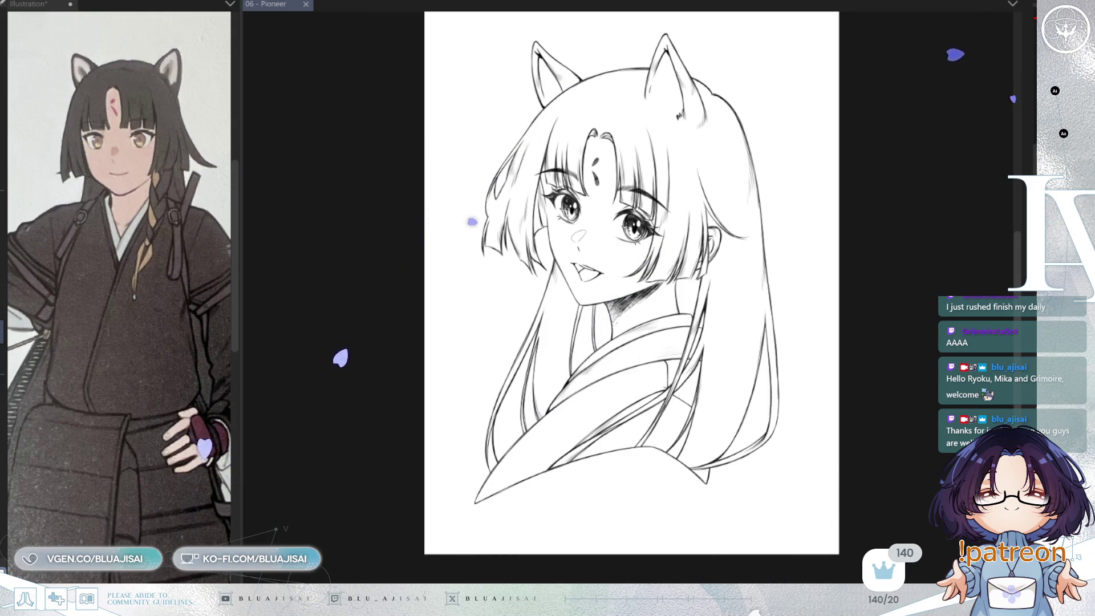
{"action": "key", "text": "ctrl+z"}
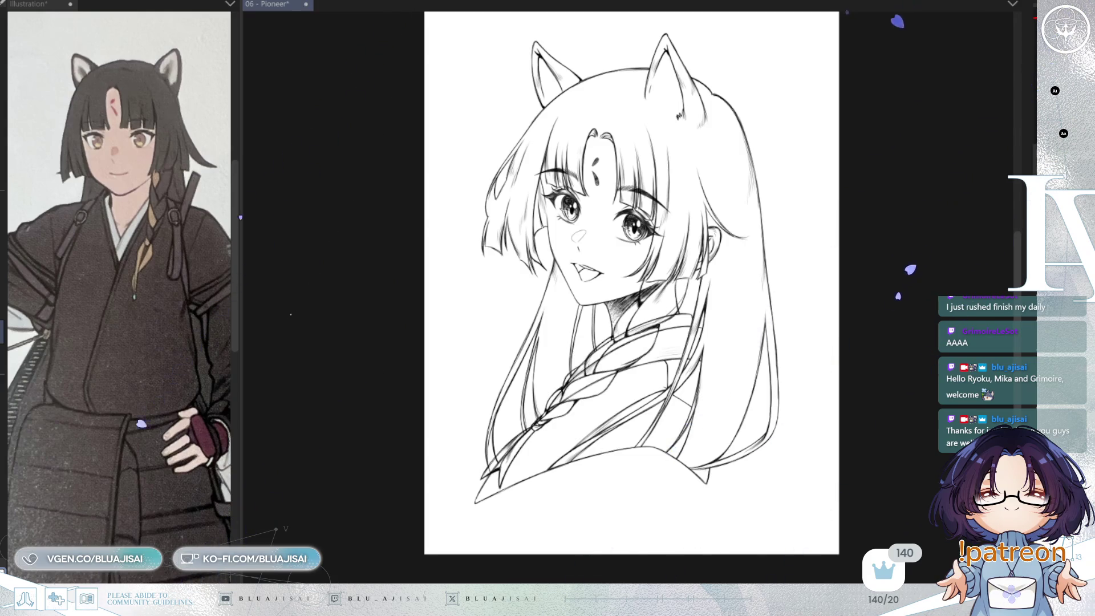
Zoom in and follow the inked braid down over the kimono collar to its lower end.
{"action": "scroll", "coordinate": [636, 297], "scroll_direction": "up", "scroll_amount": 3}
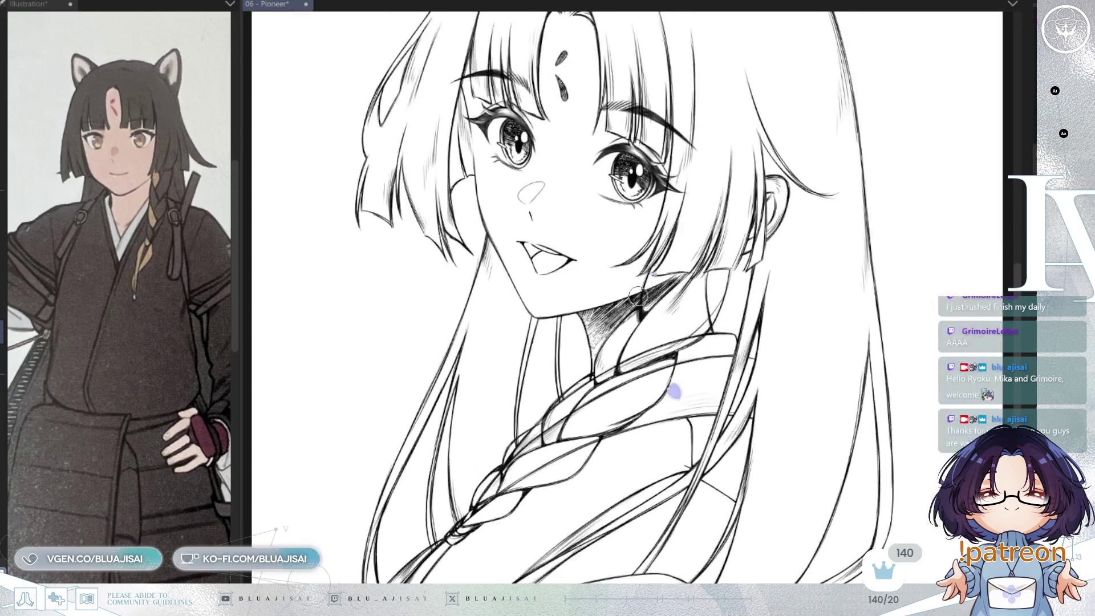
{"action": "scroll", "coordinate": [609, 302], "scroll_direction": "up", "scroll_amount": 1}
{"action": "scroll", "coordinate": [720, 266], "scroll_direction": "up", "scroll_amount": 1}
{"action": "scroll", "coordinate": [719, 265], "scroll_direction": "up", "scroll_amount": 1}
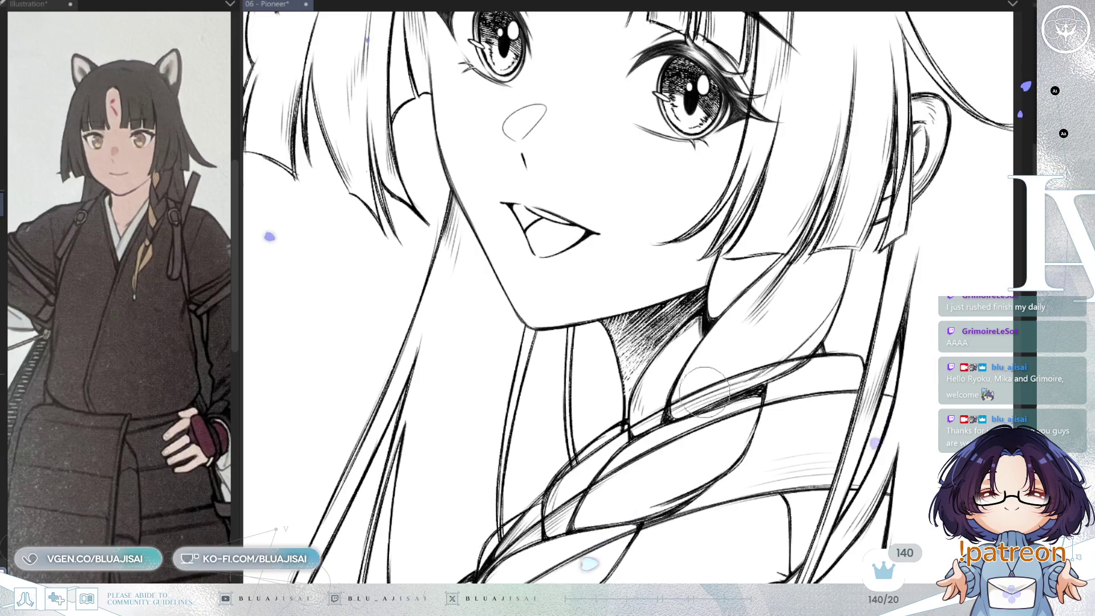
{"action": "scroll", "coordinate": [702, 388], "scroll_direction": "down", "scroll_amount": 3}
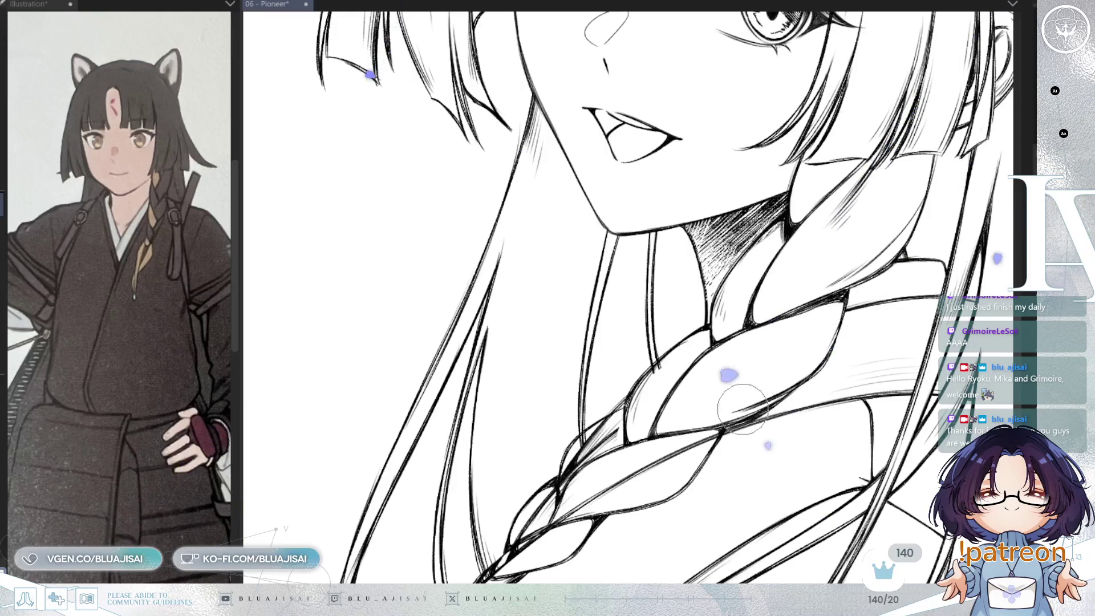
{"action": "left_click_drag", "start_coordinate": [740, 409], "coordinate": [797, 326]}
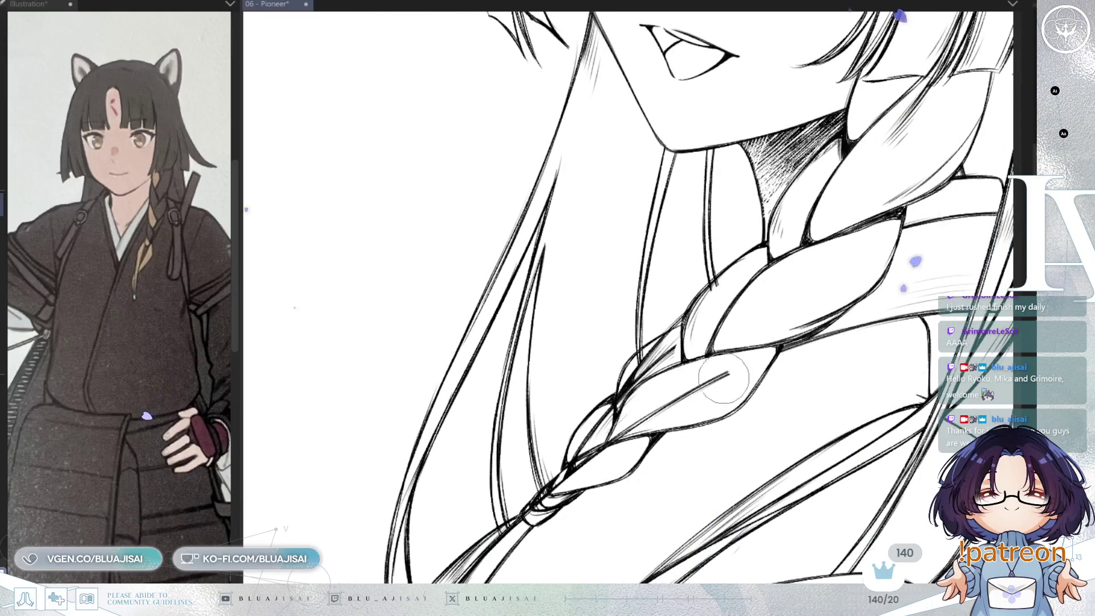
{"action": "mouse_move", "coordinate": [581, 472]}
{"action": "left_mouse_down"}
{"action": "mouse_move", "coordinate": [640, 427]}
{"action": "mouse_move", "coordinate": [659, 392]}
{"action": "left_mouse_up"}
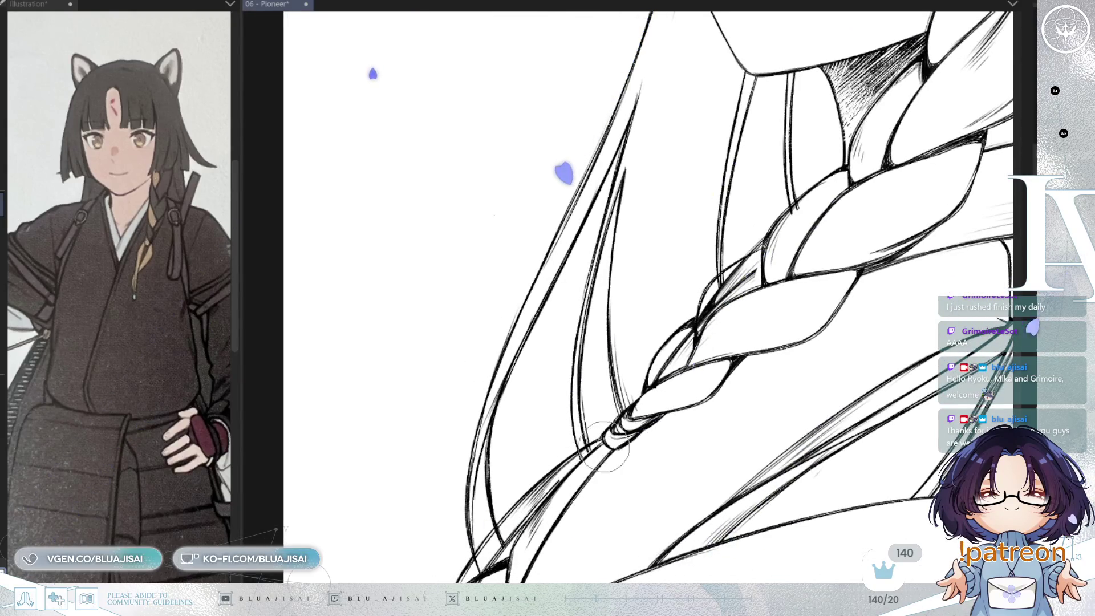
{"action": "left_click_drag", "start_coordinate": [570, 468], "coordinate": [644, 393]}
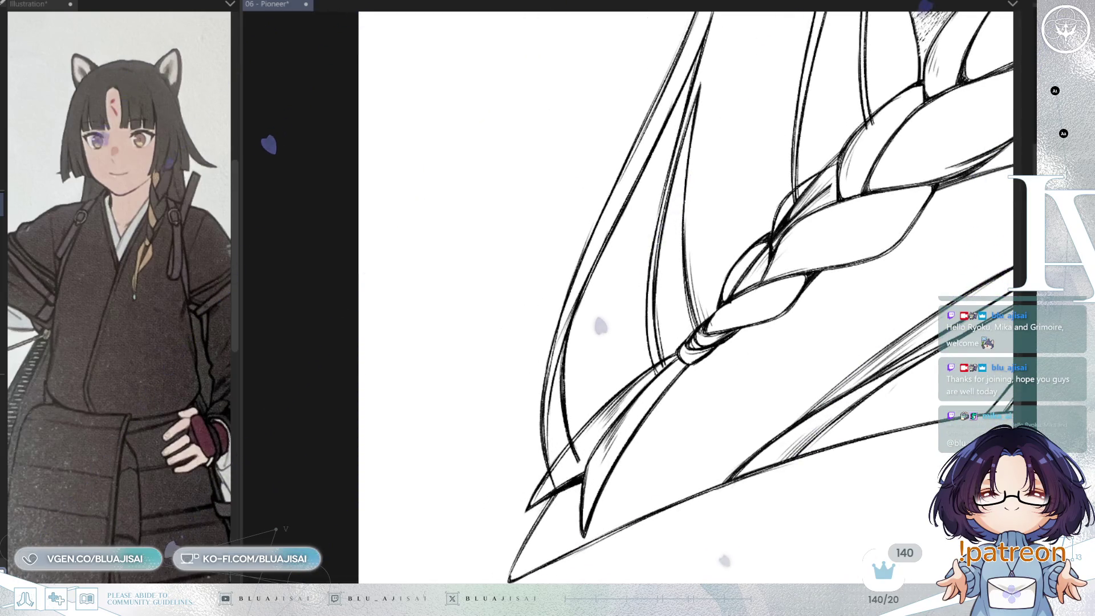
Inspect the mouth and chin, then the braid's tip, and recentre the face.
{"action": "scroll", "coordinate": [754, 259], "scroll_direction": "up", "scroll_amount": 2}
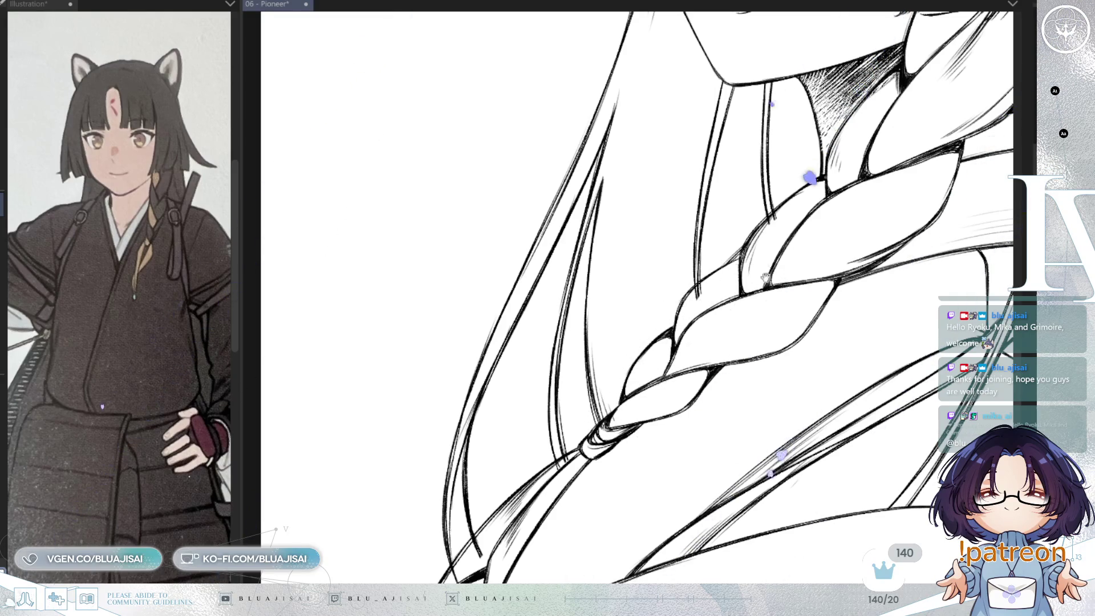
{"action": "left_click_drag", "start_coordinate": [748, 287], "coordinate": [832, 287]}
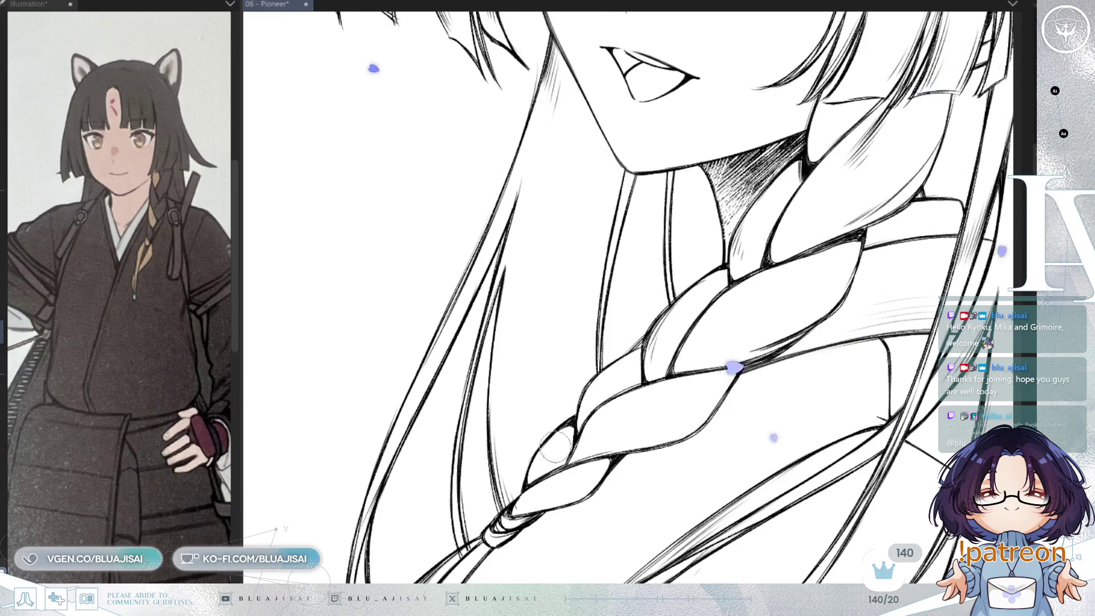
{"action": "left_click_drag", "start_coordinate": [525, 496], "coordinate": [590, 402]}
{"action": "left_click_drag", "start_coordinate": [519, 464], "coordinate": [510, 485]}
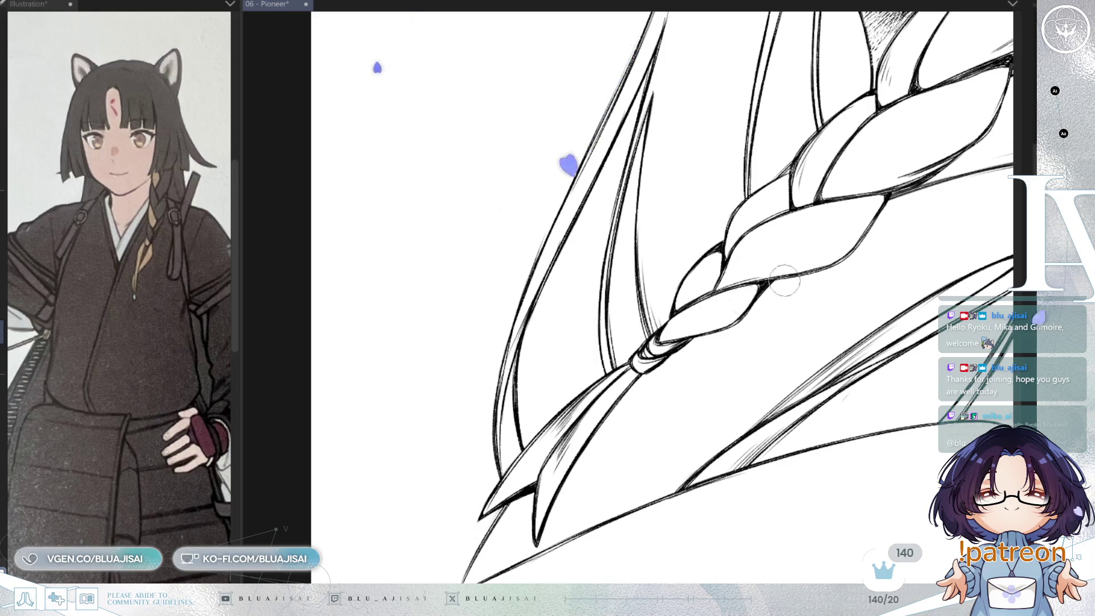
{"action": "scroll", "coordinate": [828, 459], "scroll_direction": "down", "scroll_amount": 3}
{"action": "left_click_drag", "start_coordinate": [828, 458], "coordinate": [818, 469]}
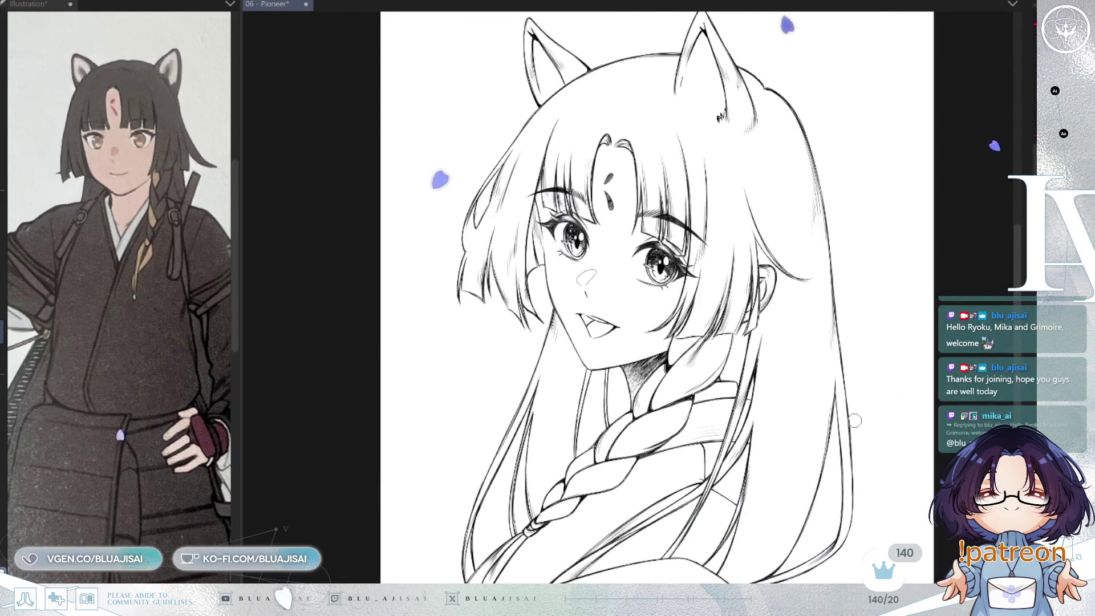
Save the lineart with the braid included and view the whole portrait.
{"action": "scroll", "coordinate": [850, 424], "scroll_direction": "down", "scroll_amount": 1}
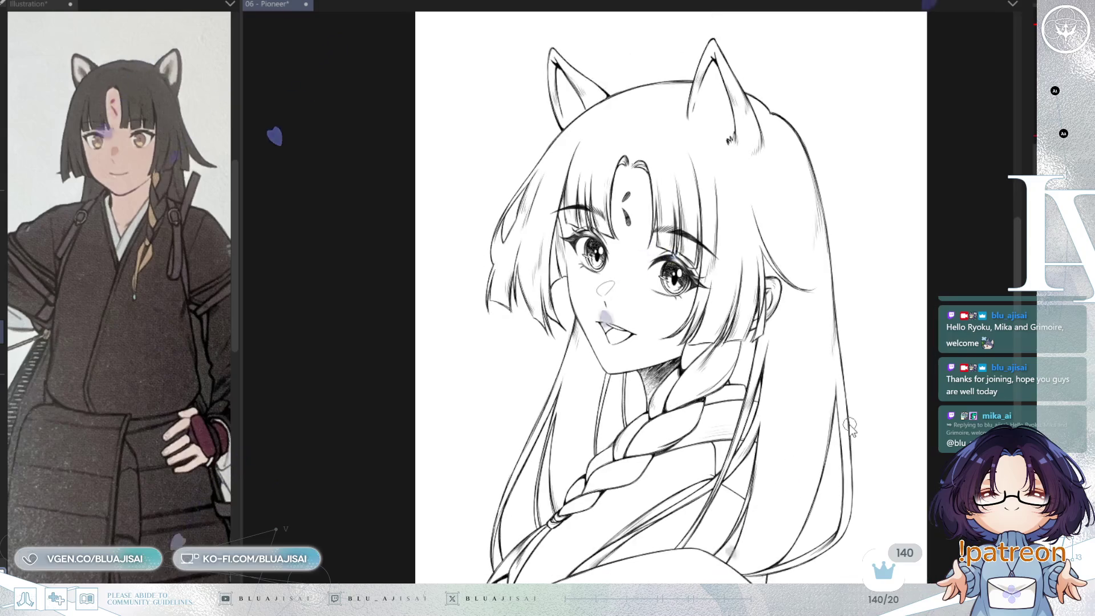
{"action": "key", "text": "ctrl+s"}
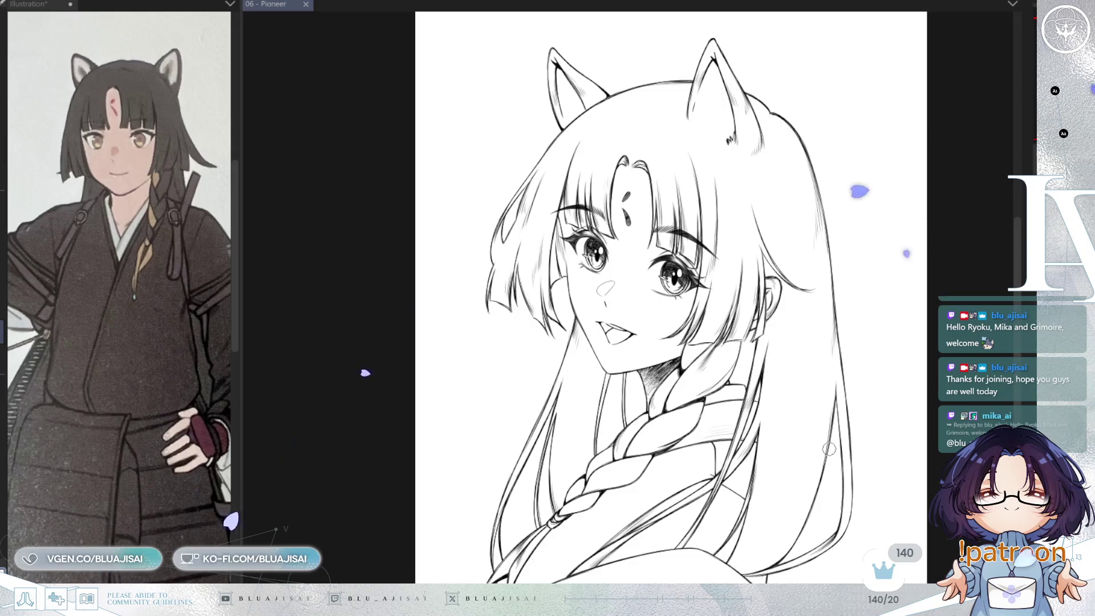
{"action": "scroll", "coordinate": [341, 427], "scroll_direction": "down", "scroll_amount": 1}
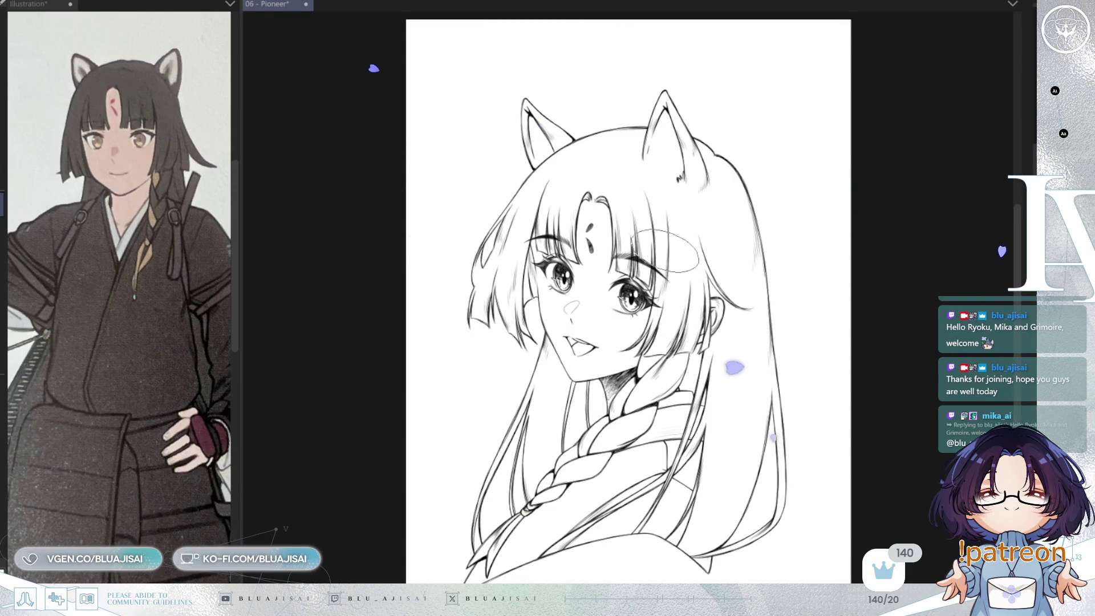
{"action": "left_click_drag", "start_coordinate": [796, 277], "coordinate": [625, 301]}
{"action": "scroll", "coordinate": [539, 225], "scroll_direction": "up", "scroll_amount": 2}
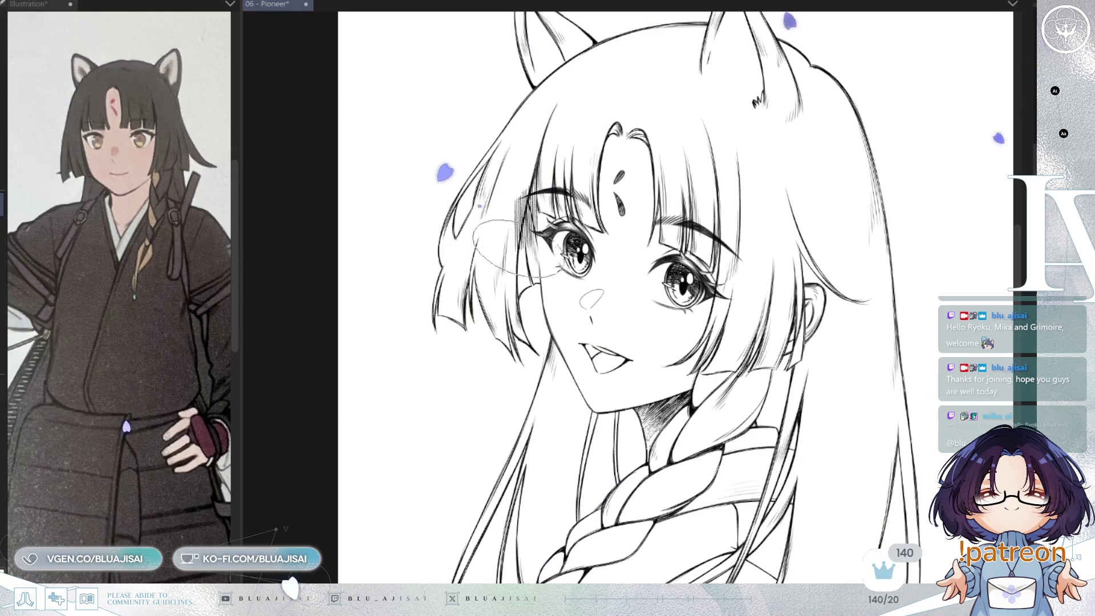
{"action": "left_click_drag", "start_coordinate": [522, 234], "coordinate": [533, 308]}
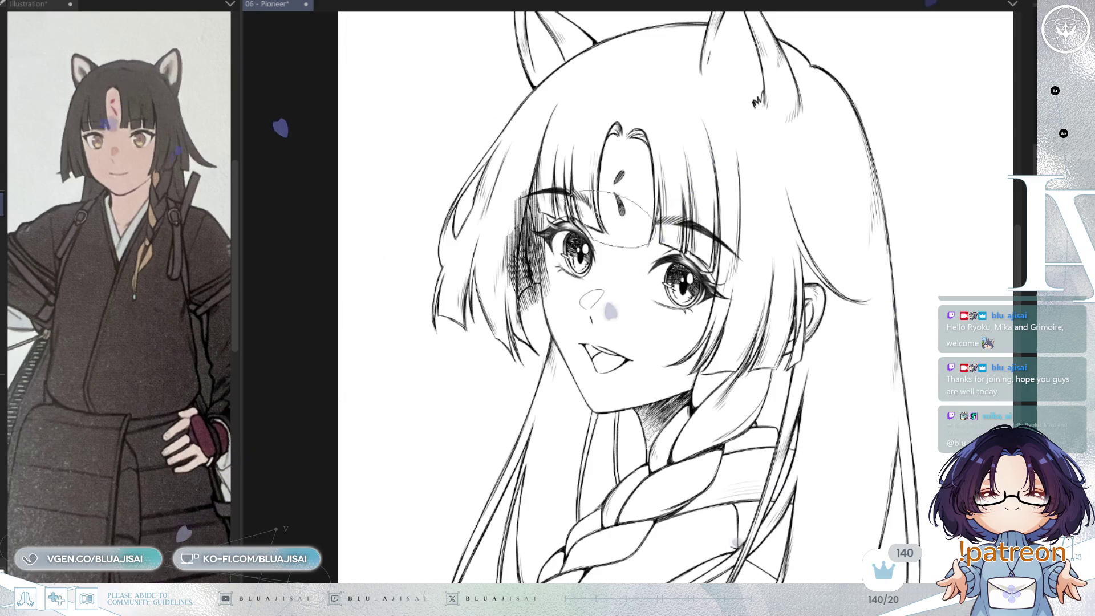
{"action": "left_click_drag", "start_coordinate": [786, 230], "coordinate": [801, 150]}
{"action": "left_click_drag", "start_coordinate": [571, 234], "coordinate": [582, 311]}
{"action": "left_click_drag", "start_coordinate": [562, 251], "coordinate": [542, 359]}
{"action": "left_click_drag", "start_coordinate": [556, 311], "coordinate": [542, 379]}
{"action": "left_click_drag", "start_coordinate": [550, 342], "coordinate": [536, 433]}
{"action": "left_click_drag", "start_coordinate": [548, 394], "coordinate": [533, 479]}
{"action": "left_click_drag", "start_coordinate": [556, 419], "coordinate": [527, 531]}
{"action": "mouse_move", "coordinate": [542, 479]}
{"action": "left_mouse_down"}
{"action": "mouse_move", "coordinate": [534, 536]}
{"action": "mouse_move", "coordinate": [548, 534]}
{"action": "left_mouse_up"}
{"action": "left_click_drag", "start_coordinate": [593, 248], "coordinate": [570, 365]}
{"action": "left_click_drag", "start_coordinate": [576, 326], "coordinate": [548, 459]}
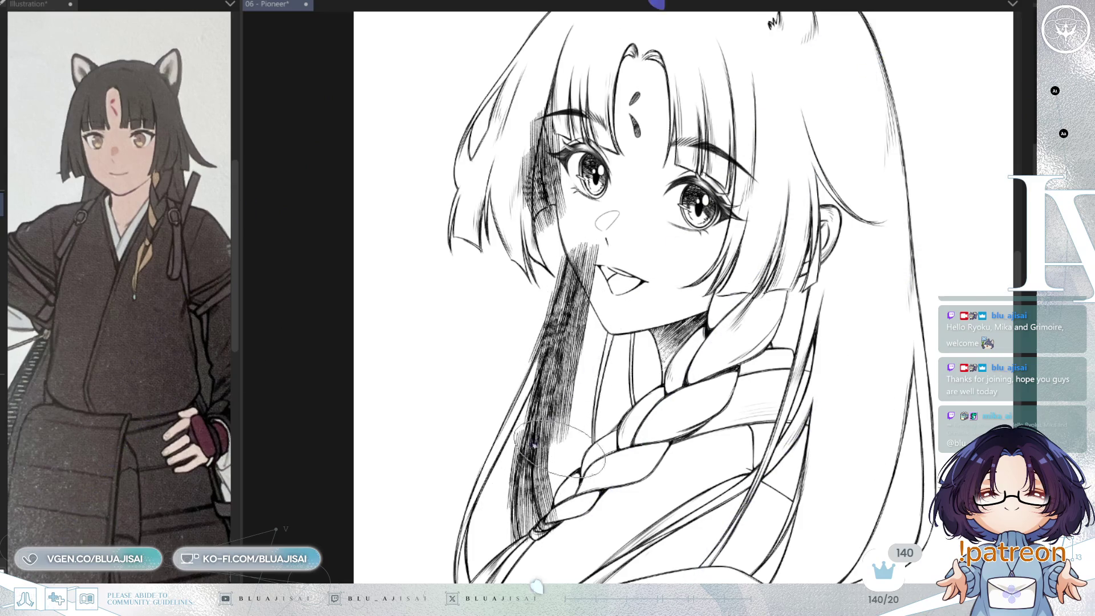
{"action": "left_click_drag", "start_coordinate": [576, 422], "coordinate": [559, 508]}
{"action": "key", "text": "ctrl+z"}
{"action": "key", "text": "ctrl+z"}
{"action": "key", "text": "ctrl+z"}
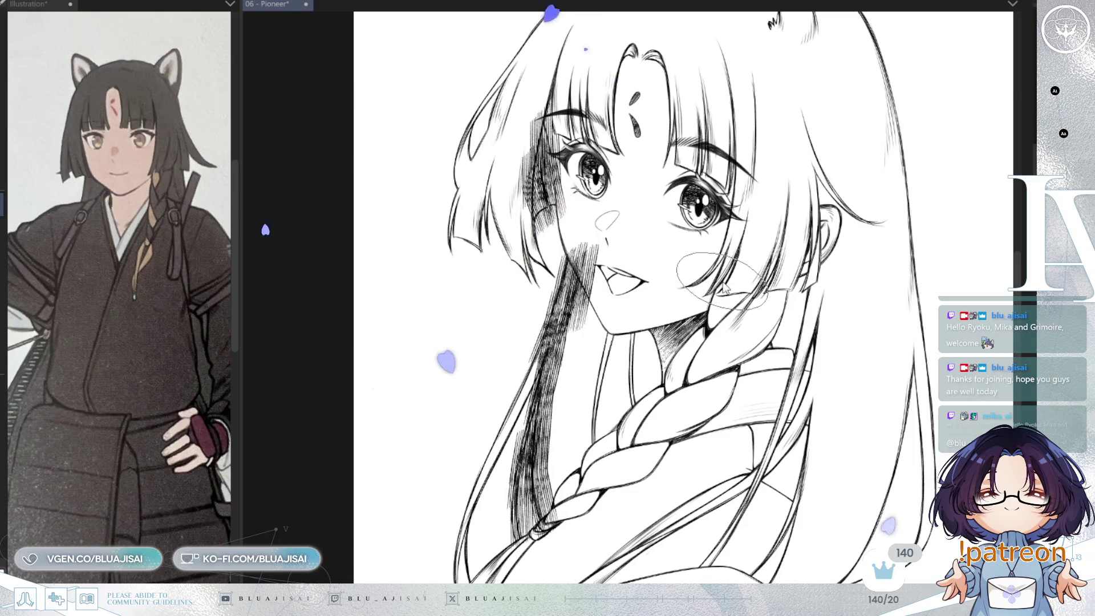
{"action": "key", "text": "ctrl+z"}
{"action": "key", "text": "ctrl+z"}
{"action": "key", "text": "ctrl+z"}
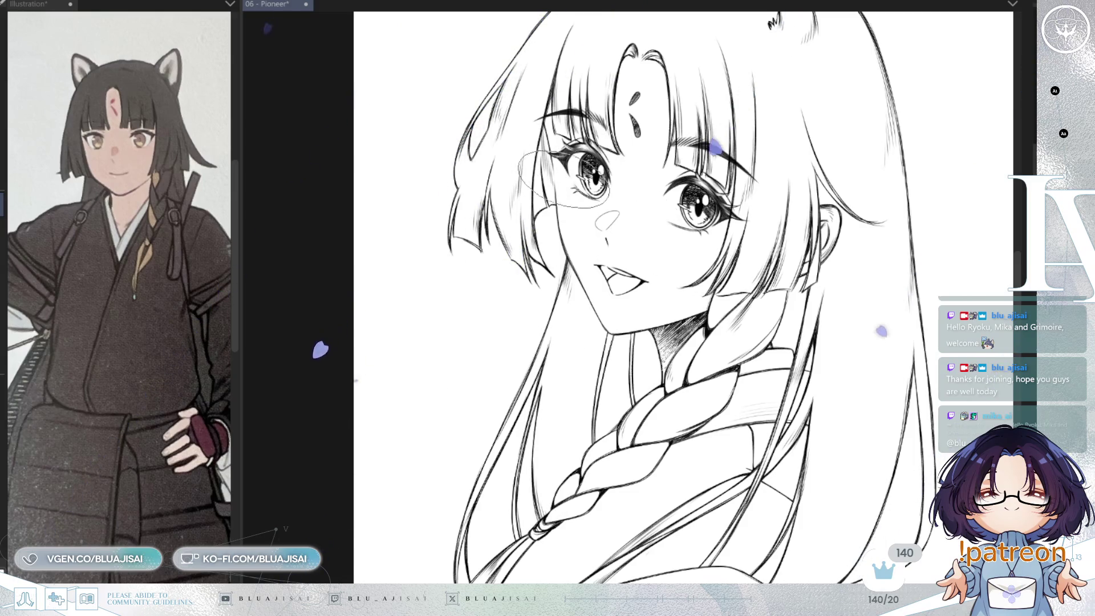
{"action": "mouse_move", "coordinate": [541, 80]}
{"action": "left_mouse_down"}
{"action": "mouse_move", "coordinate": [539, 143]}
{"action": "mouse_move", "coordinate": [553, 146]}
{"action": "mouse_move", "coordinate": [549, 135]}
{"action": "left_mouse_up"}
{"action": "key", "text": "ctrl+z"}
{"action": "key", "text": "ctrl+z"}
{"action": "key", "text": "ctrl+z"}
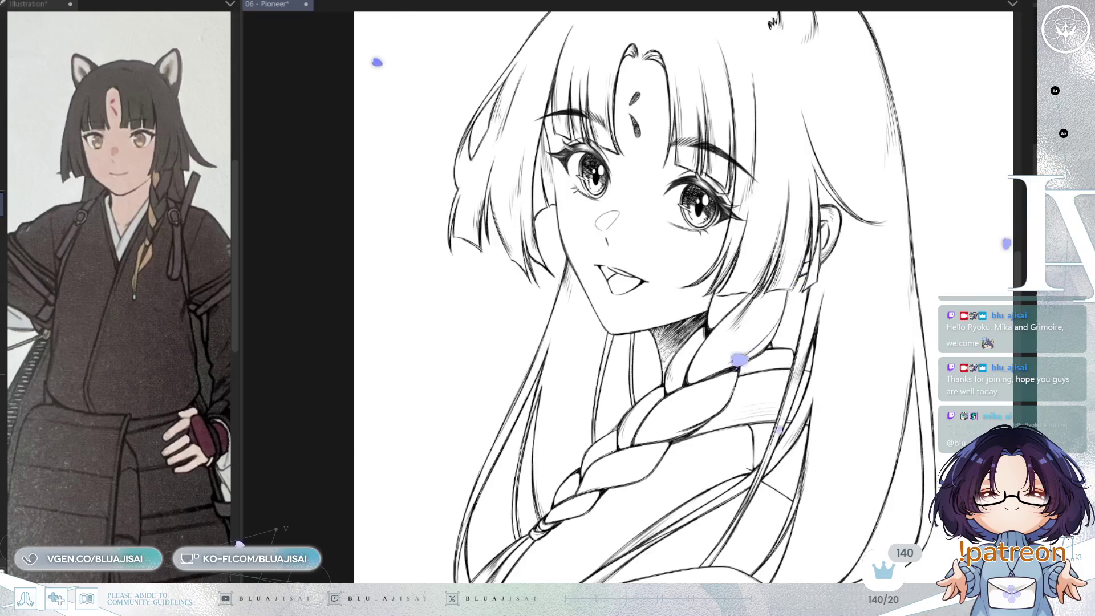
{"action": "key", "text": "ctrl+0"}
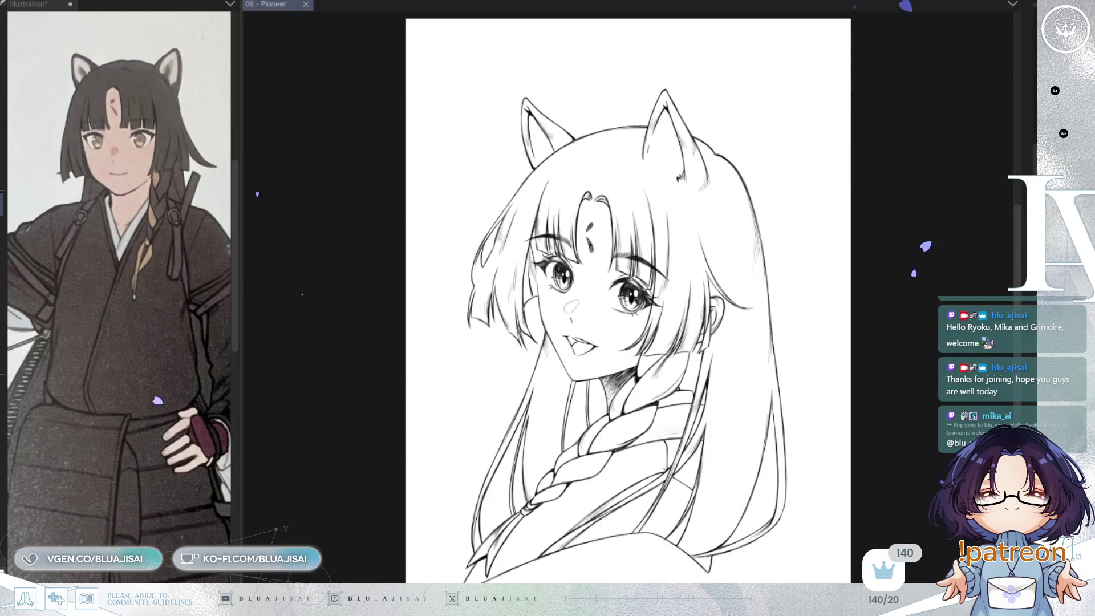
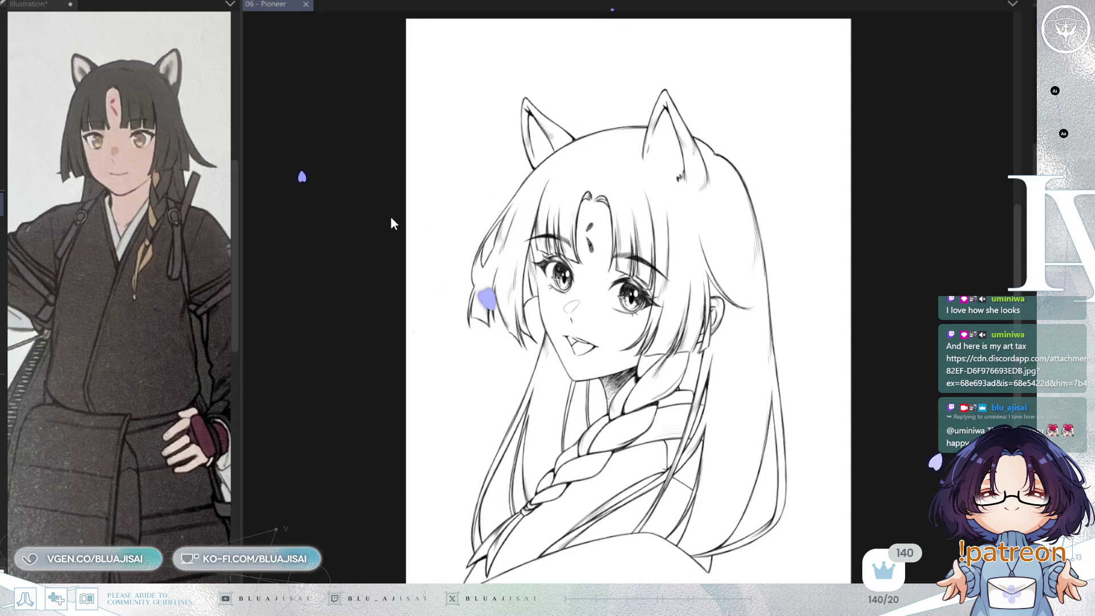
Create a new canvas, paste the ink drawing, and zoom in to frame it with empty space beside it.
{"action": "key", "text": "ctrl+n"}
{"action": "key", "text": "ctrl+v"}
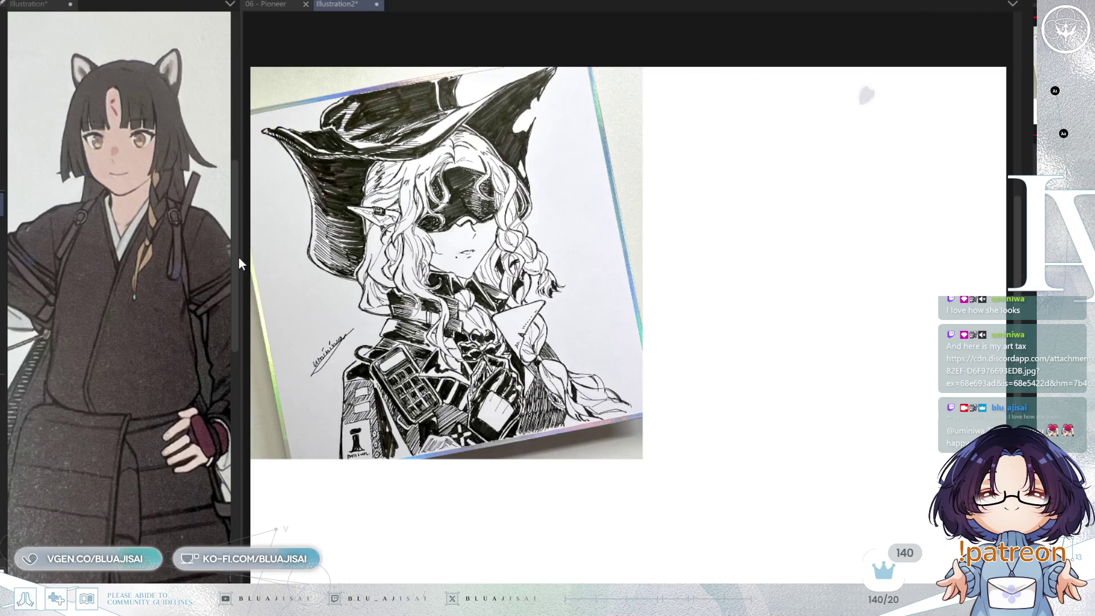
{"action": "left_click_drag", "start_coordinate": [240, 258], "coordinate": [51, 257]}
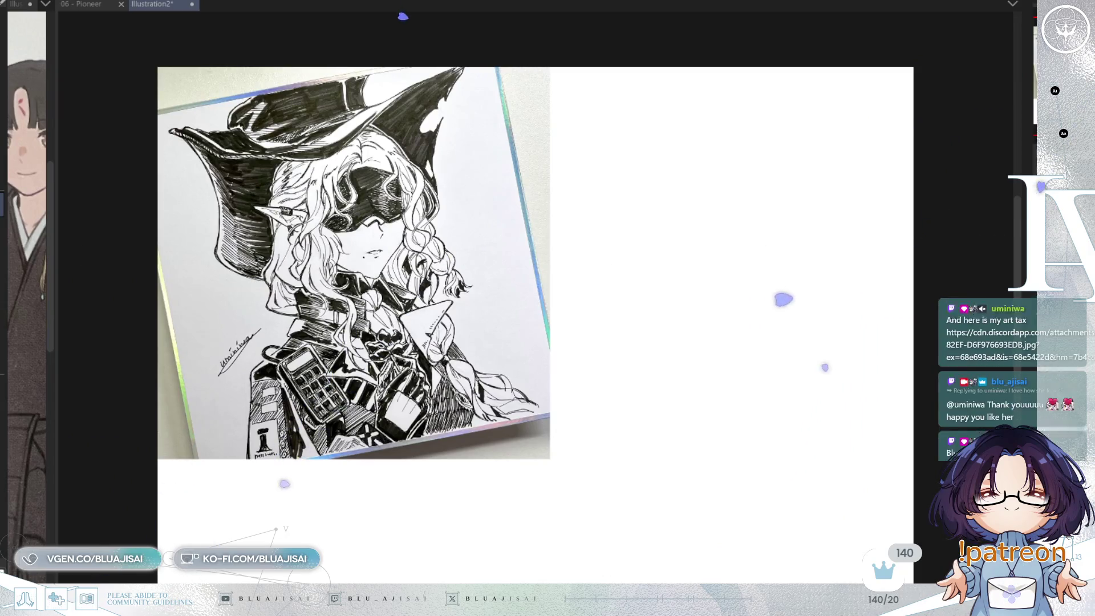
{"action": "key", "text": "ctrl+plus"}
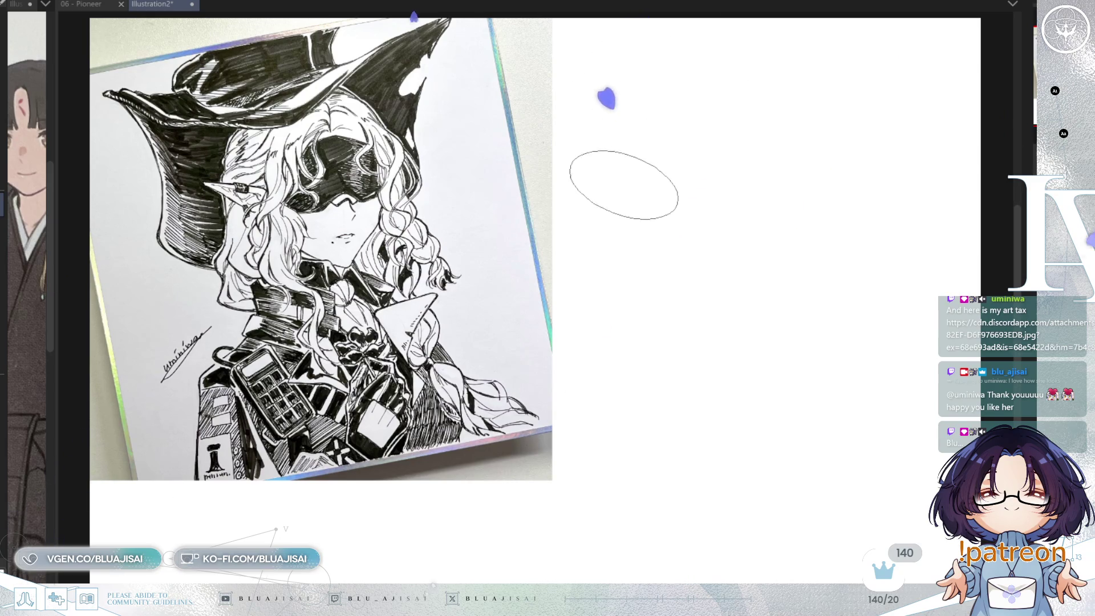
{"action": "scroll", "coordinate": [623, 183], "scroll_direction": "up", "scroll_amount": 1}
{"action": "mouse_move", "coordinate": [558, 188]}
{"action": "left_mouse_down"}
{"action": "mouse_move", "coordinate": [672, 269]}
{"action": "mouse_move", "coordinate": [684, 235]}
{"action": "mouse_move", "coordinate": [772, 200]}
{"action": "left_mouse_up"}
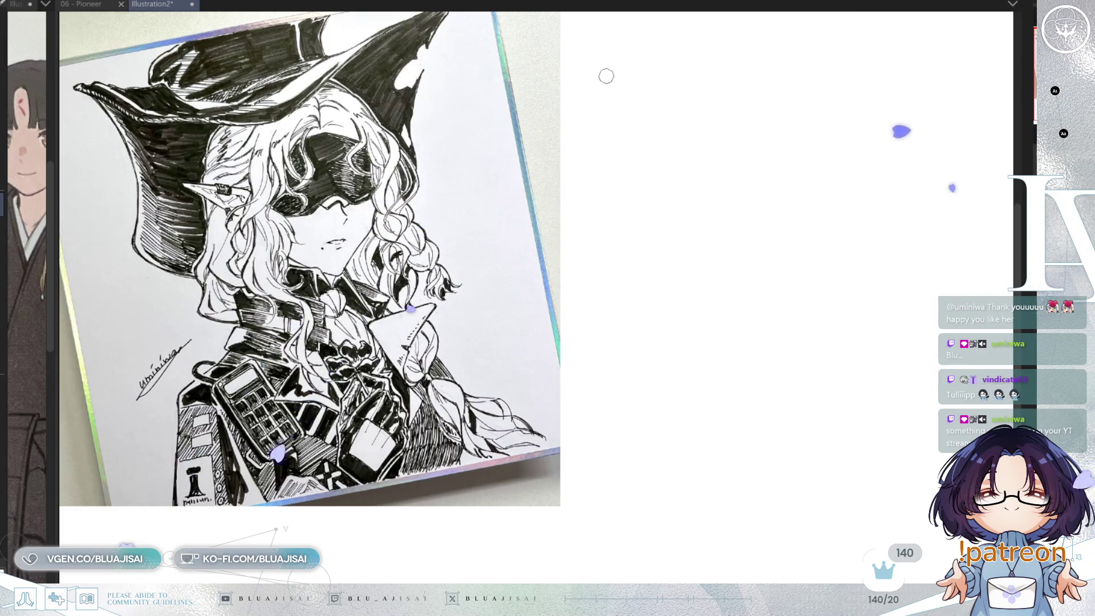
Hand-letter 'Art by' in the empty area right of the drawing.
{"action": "scroll", "coordinate": [611, 143], "scroll_direction": "up", "scroll_amount": 3}
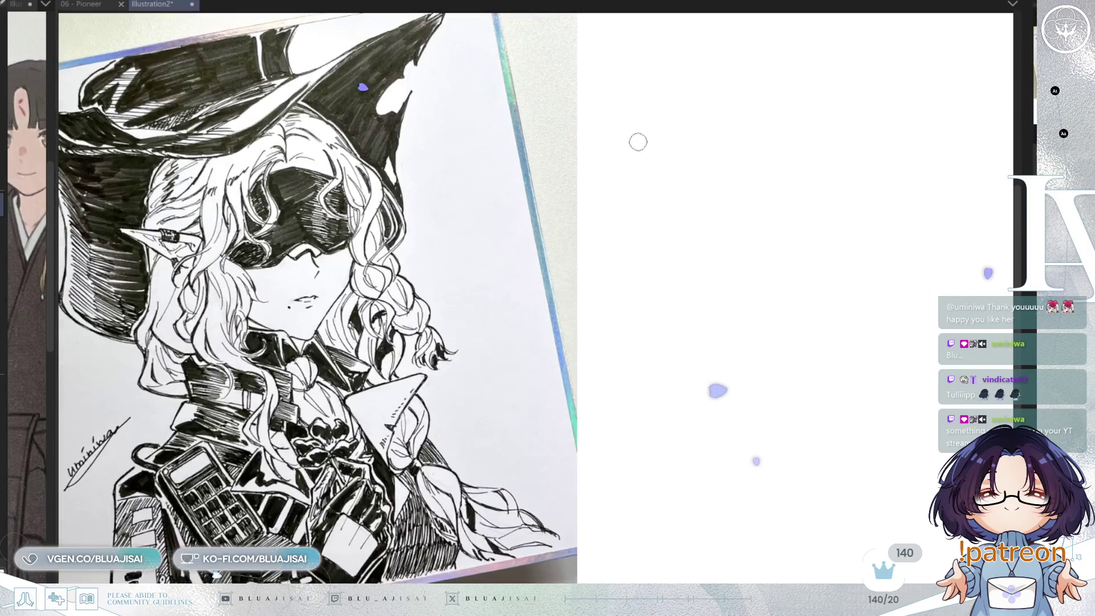
{"action": "mouse_move", "coordinate": [638, 142]}
{"action": "left_mouse_down"}
{"action": "mouse_move", "coordinate": [709, 156]}
{"action": "mouse_move", "coordinate": [721, 171]}
{"action": "left_mouse_up"}
{"action": "mouse_move", "coordinate": [682, 129]}
{"action": "left_mouse_down"}
{"action": "mouse_move", "coordinate": [696, 77]}
{"action": "mouse_move", "coordinate": [706, 132]}
{"action": "left_mouse_up"}
{"action": "left_click_drag", "start_coordinate": [681, 114], "coordinate": [689, 113]}
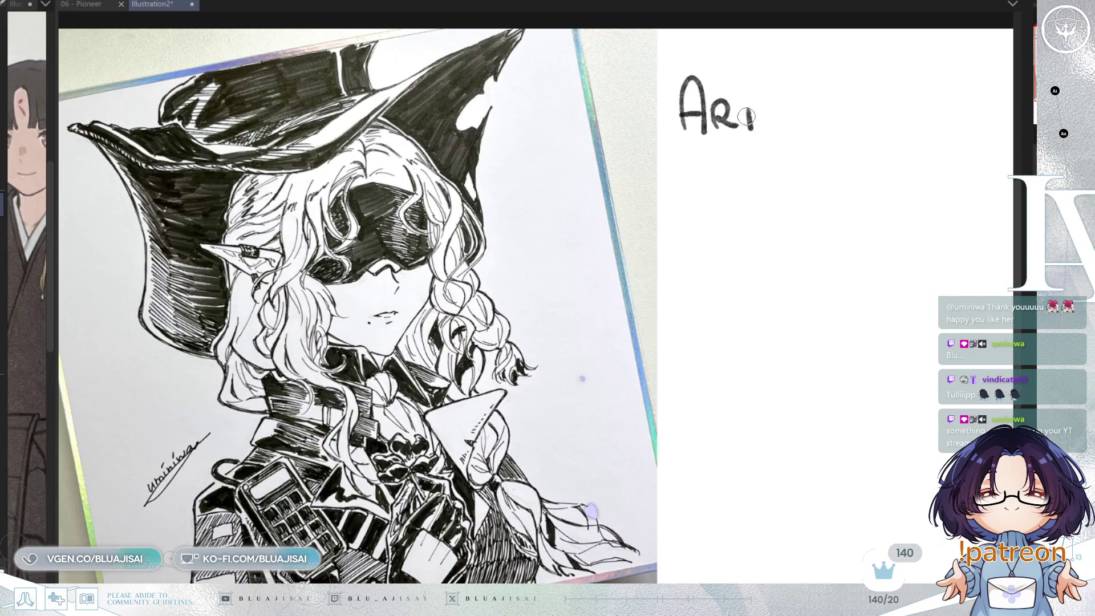
{"action": "mouse_move", "coordinate": [812, 113]}
{"action": "left_mouse_down"}
{"action": "mouse_move", "coordinate": [851, 135]}
{"action": "mouse_move", "coordinate": [830, 148]}
{"action": "left_mouse_up"}
Write the artist's two @ handles and outline a play-button logo below the second handle.
{"action": "mouse_move", "coordinate": [665, 190]}
{"action": "left_mouse_down"}
{"action": "mouse_move", "coordinate": [682, 203]}
{"action": "mouse_move", "coordinate": [728, 181]}
{"action": "mouse_move", "coordinate": [767, 201]}
{"action": "mouse_move", "coordinate": [802, 170]}
{"action": "mouse_move", "coordinate": [822, 203]}
{"action": "mouse_move", "coordinate": [842, 202]}
{"action": "mouse_move", "coordinate": [870, 171]}
{"action": "mouse_move", "coordinate": [888, 197]}
{"action": "left_mouse_up"}
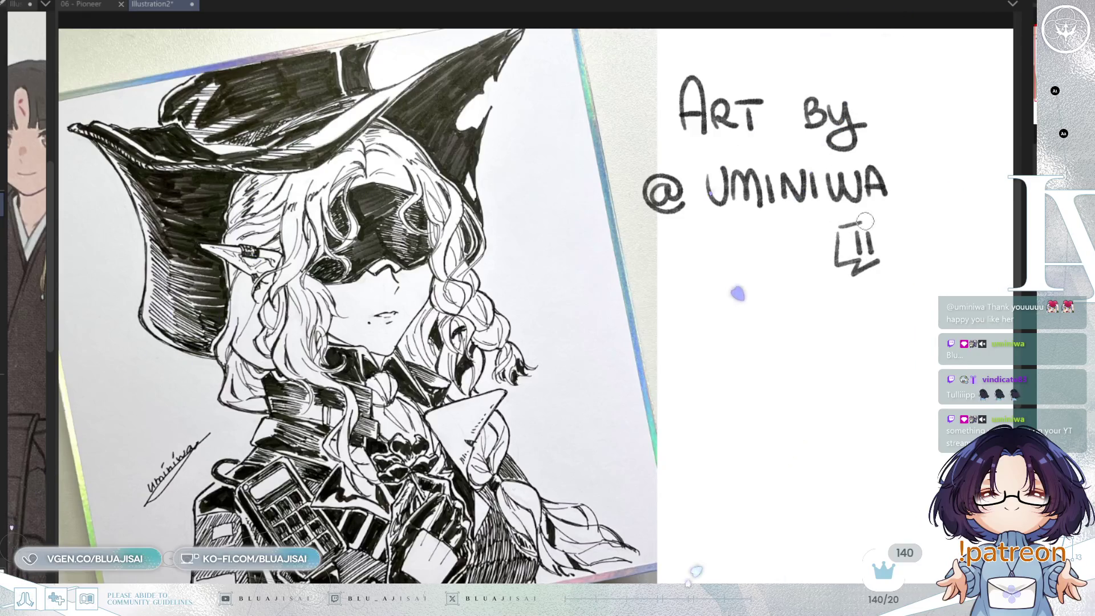
{"action": "mouse_move", "coordinate": [666, 337]}
{"action": "left_mouse_down"}
{"action": "mouse_move", "coordinate": [682, 349]}
{"action": "mouse_move", "coordinate": [720, 322]}
{"action": "mouse_move", "coordinate": [753, 346]}
{"action": "mouse_move", "coordinate": [769, 335]}
{"action": "mouse_move", "coordinate": [804, 343]}
{"action": "mouse_move", "coordinate": [826, 315]}
{"action": "left_mouse_up"}
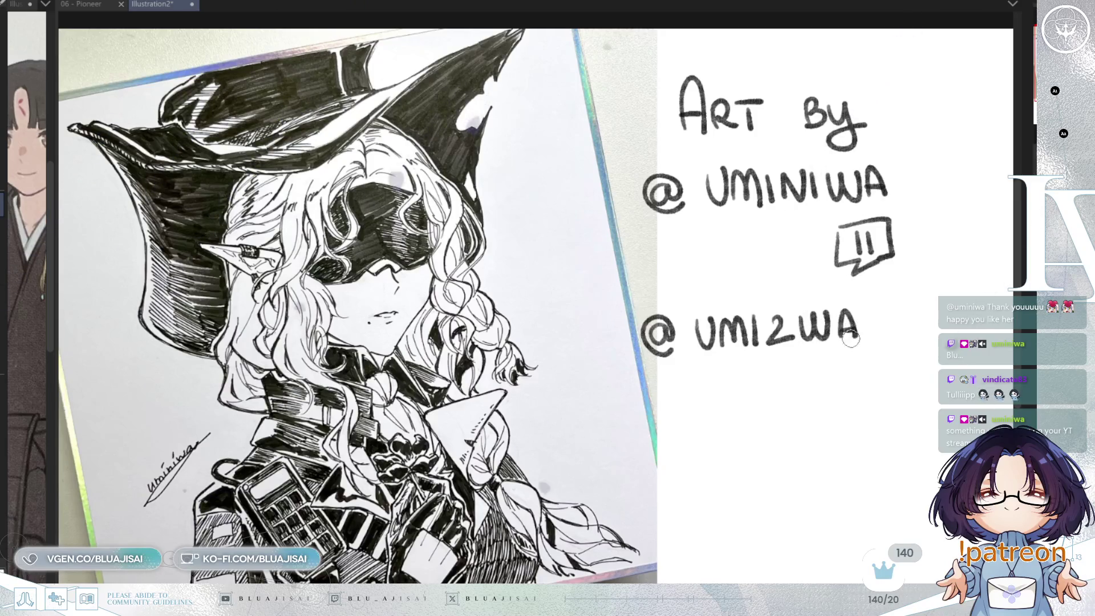
{"action": "mouse_move", "coordinate": [846, 360]}
{"action": "left_mouse_down"}
{"action": "mouse_move", "coordinate": [873, 384]}
{"action": "mouse_move", "coordinate": [894, 382]}
{"action": "mouse_move", "coordinate": [869, 365]}
{"action": "mouse_move", "coordinate": [850, 388]}
{"action": "mouse_move", "coordinate": [865, 384]}
{"action": "left_mouse_up"}
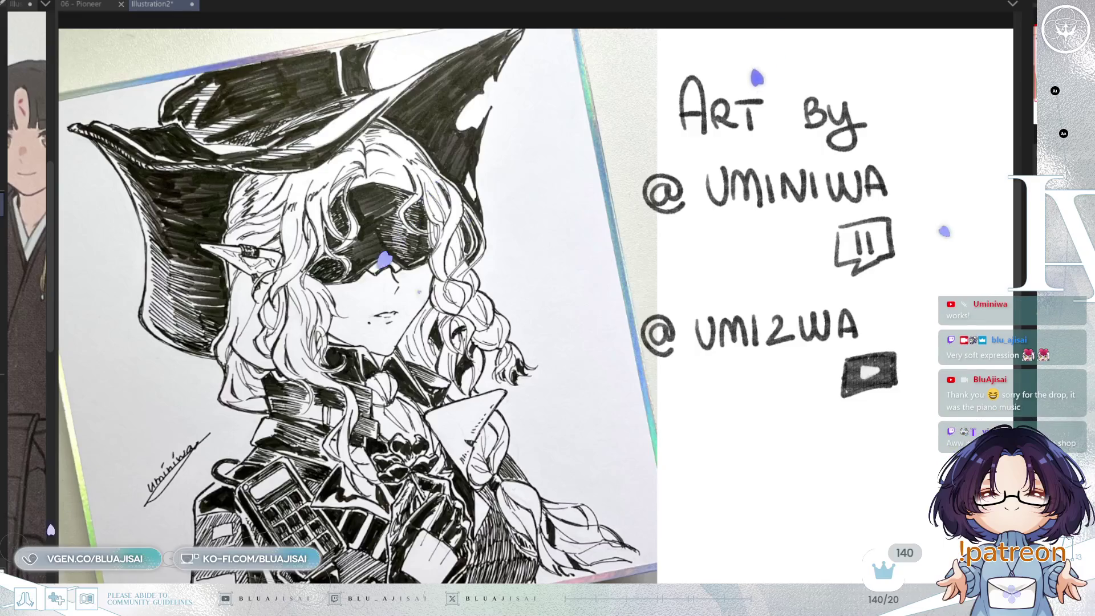
Scroll the view down over the finished credit block with its play-button logo.
{"action": "scroll", "coordinate": [737, 282], "scroll_direction": "down", "scroll_amount": 2}
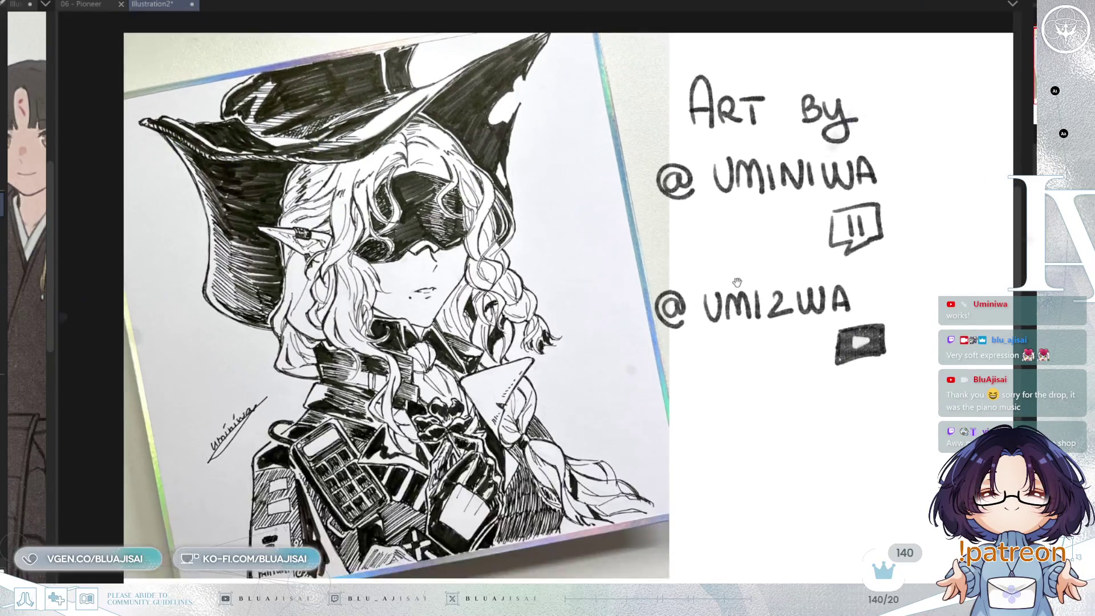
Review the framed drawing and credit, then close Illustration2 to return to 06 - Pioneer.
{"action": "left_click_drag", "start_coordinate": [737, 282], "coordinate": [673, 272]}
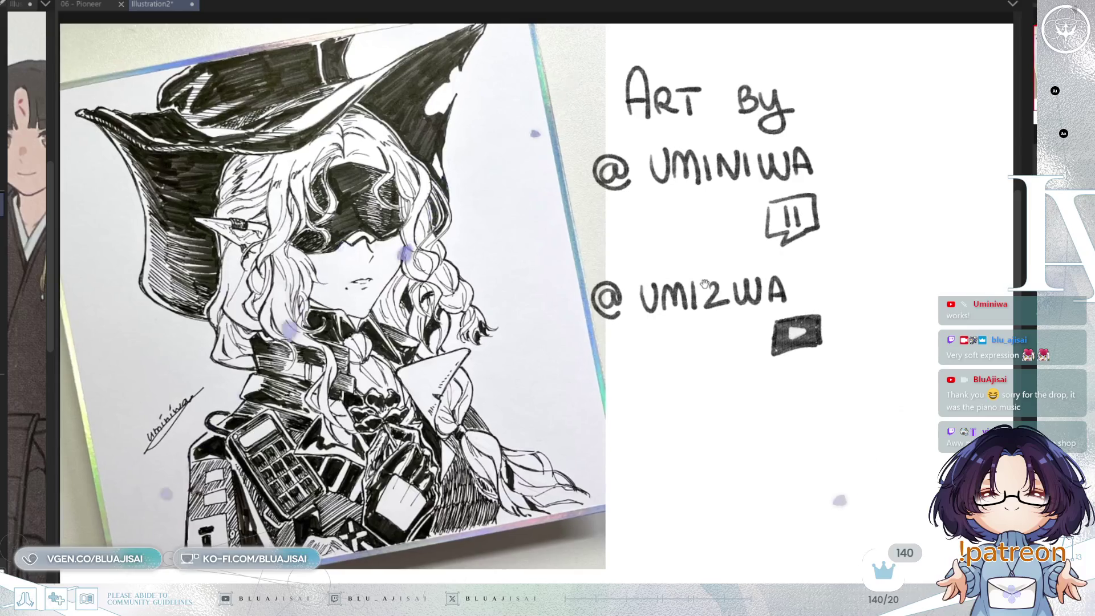
{"action": "scroll", "coordinate": [285, 383], "scroll_direction": "up", "scroll_amount": 5}
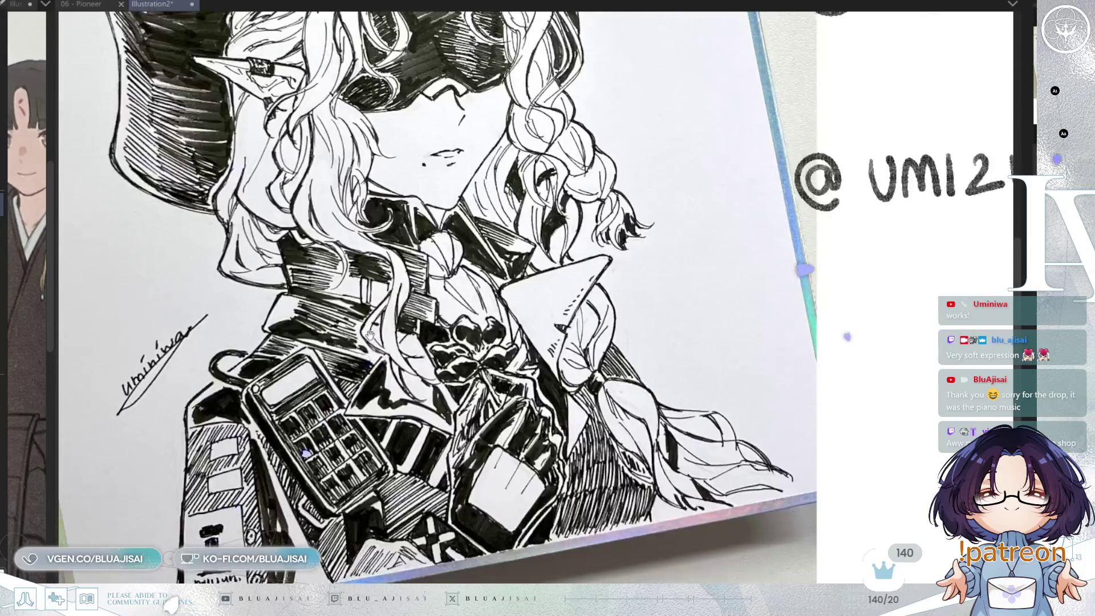
{"action": "scroll", "coordinate": [519, 291], "scroll_direction": "down", "scroll_amount": 2}
{"action": "scroll", "coordinate": [695, 433], "scroll_direction": "up", "scroll_amount": 2}
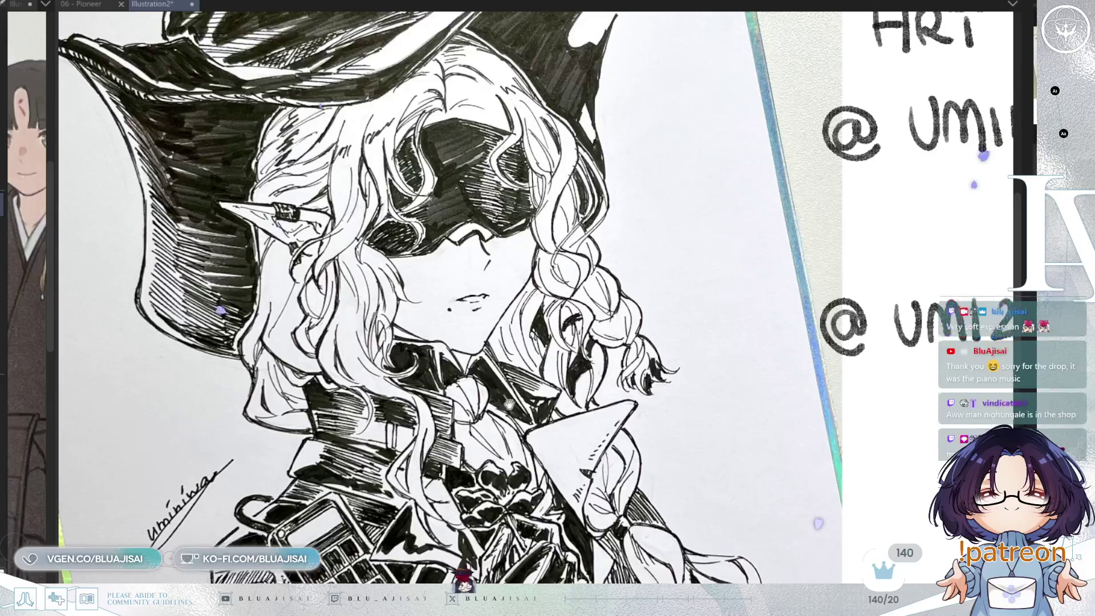
{"action": "scroll", "coordinate": [696, 432], "scroll_direction": "down", "scroll_amount": 2}
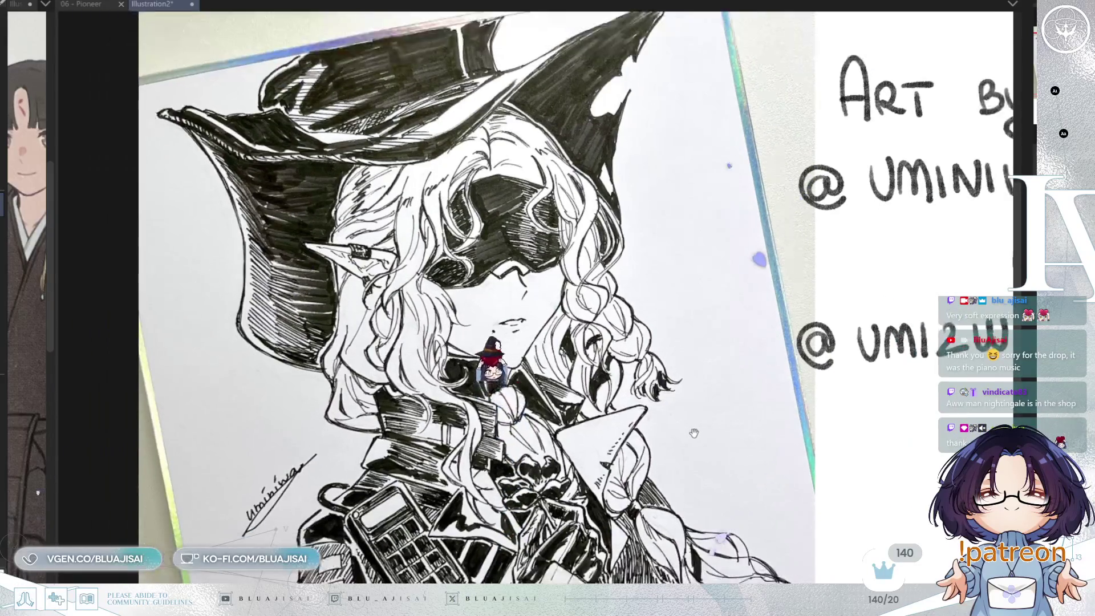
{"action": "scroll", "coordinate": [817, 519], "scroll_direction": "down", "scroll_amount": 3}
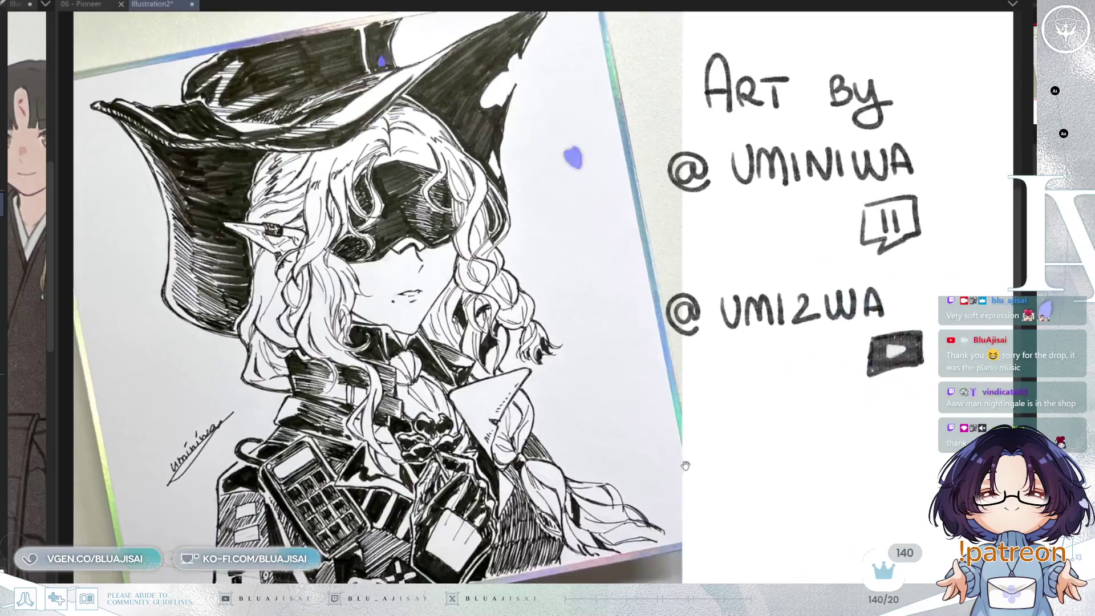
{"action": "left_click_drag", "start_coordinate": [686, 466], "coordinate": [692, 477]}
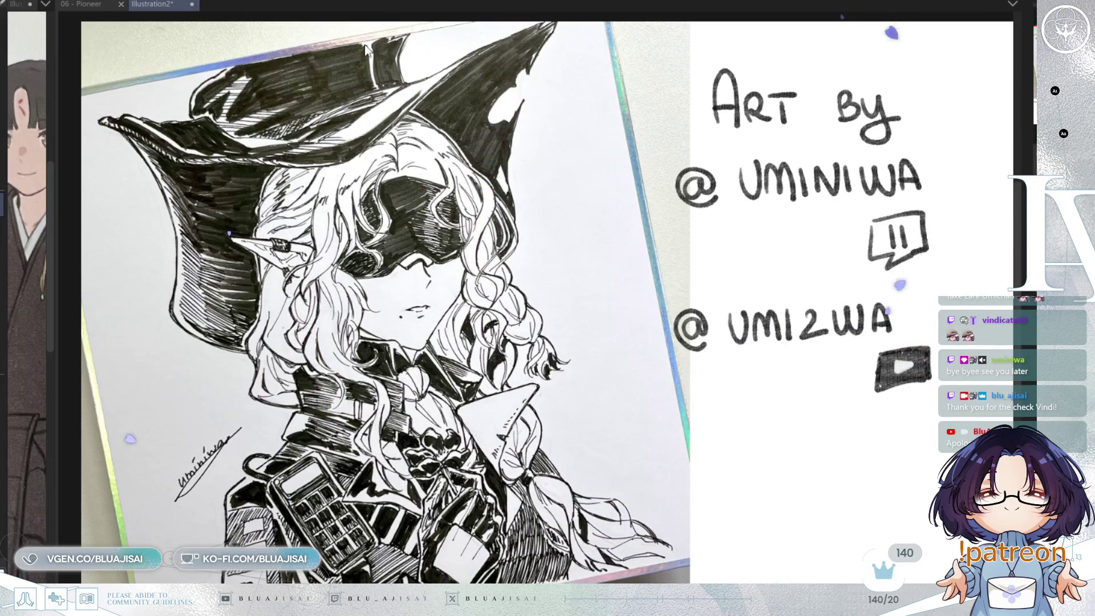
{"action": "key", "text": "ctrl+w"}
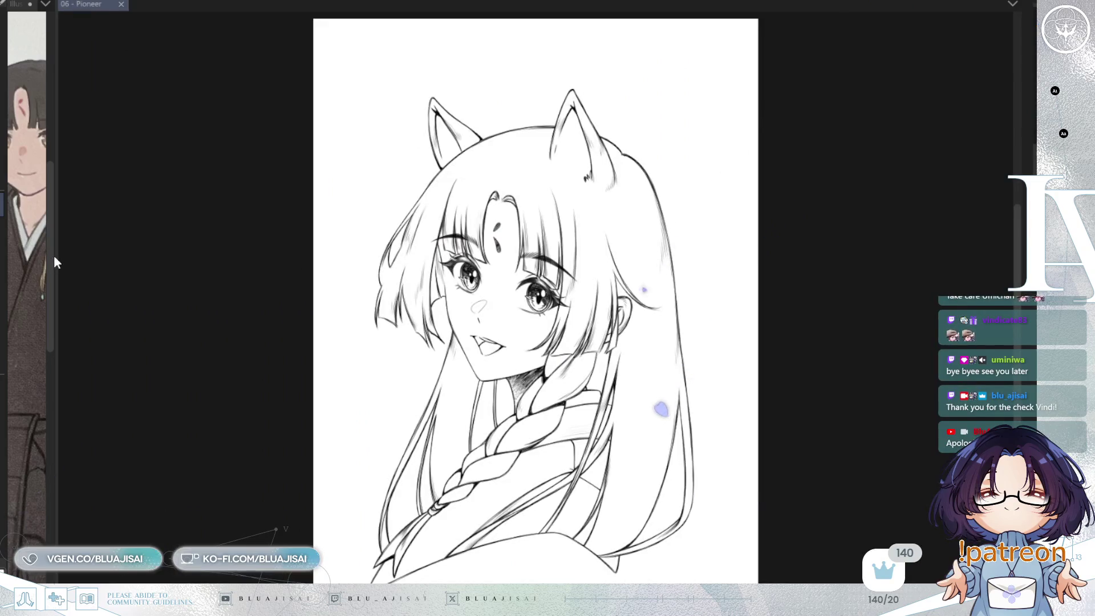
Widen the sub-view panel to enlarge the reference character image.
{"action": "left_click_drag", "start_coordinate": [57, 256], "coordinate": [172, 248]}
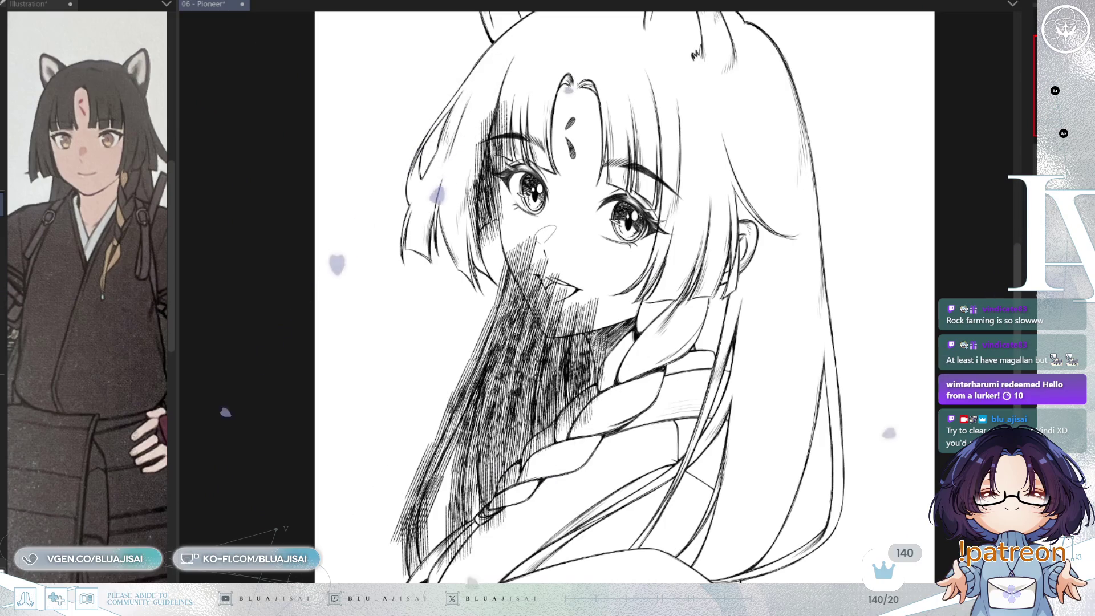
Add vertical hatching on the braid near the neck.
{"action": "mouse_move", "coordinate": [701, 320]}
{"action": "left_mouse_down"}
{"action": "mouse_move", "coordinate": [699, 394]}
{"action": "mouse_move", "coordinate": [695, 319]}
{"action": "mouse_move", "coordinate": [713, 297]}
{"action": "mouse_move", "coordinate": [709, 336]}
{"action": "mouse_move", "coordinate": [748, 331]}
{"action": "mouse_move", "coordinate": [752, 353]}
{"action": "left_mouse_up"}
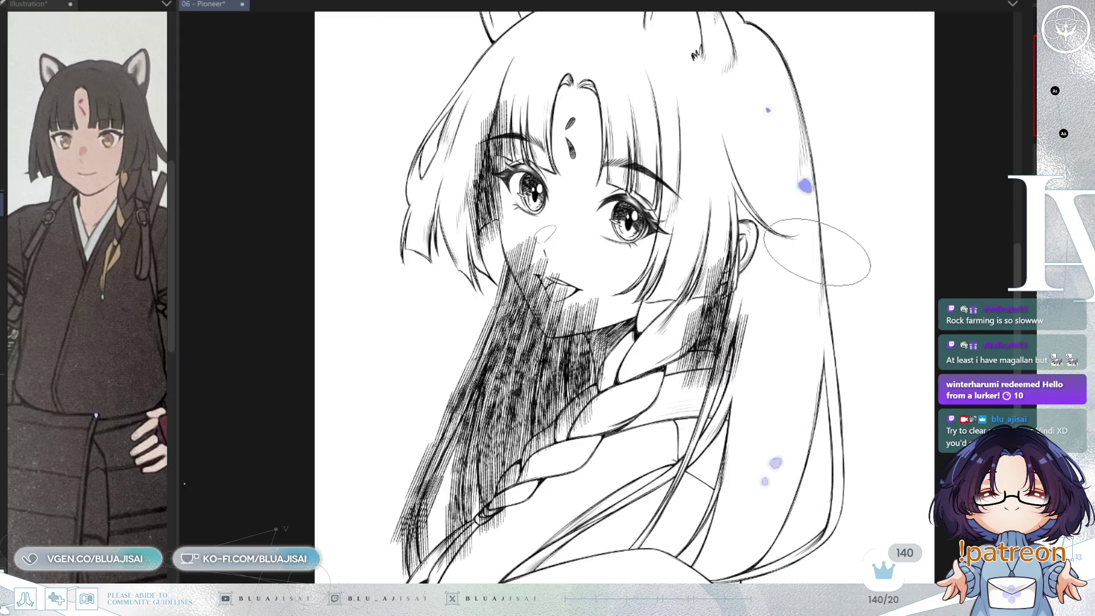
{"action": "scroll", "coordinate": [816, 260], "scroll_direction": "up", "scroll_amount": 1}
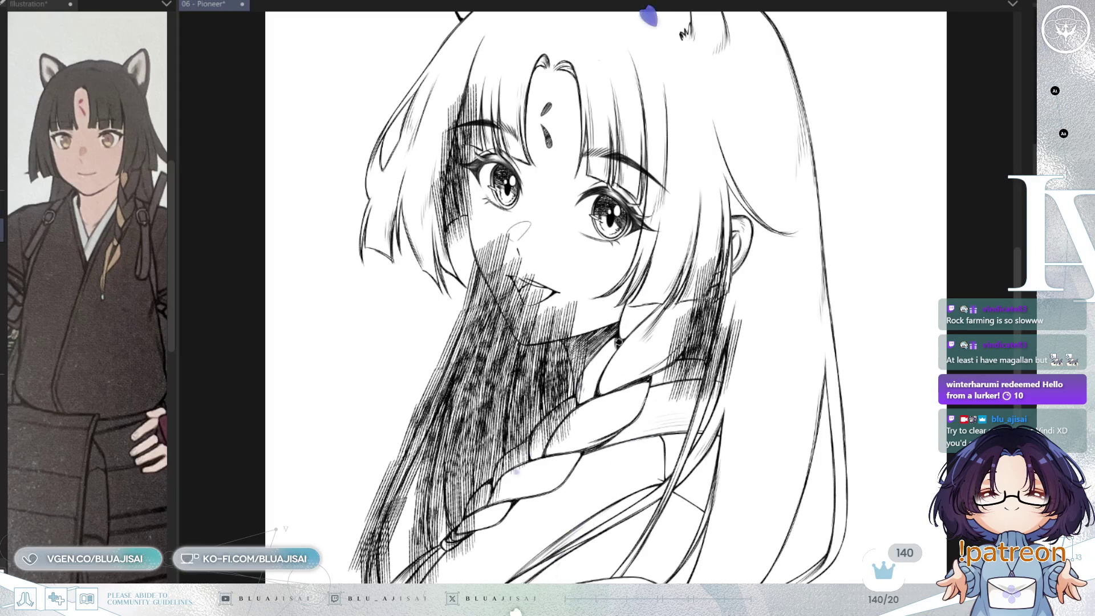
{"action": "scroll", "coordinate": [558, 232], "scroll_direction": "up", "scroll_amount": 3}
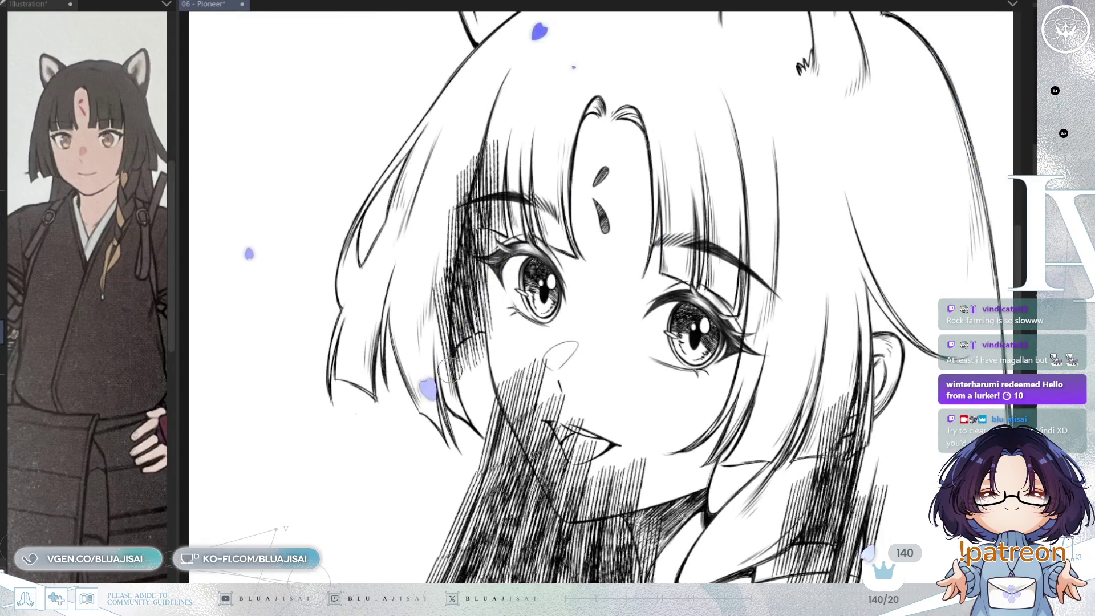
Lighten the hair hatching to grey and recentre the view from the face down to the braid.
{"action": "key", "text": "ctrl+z"}
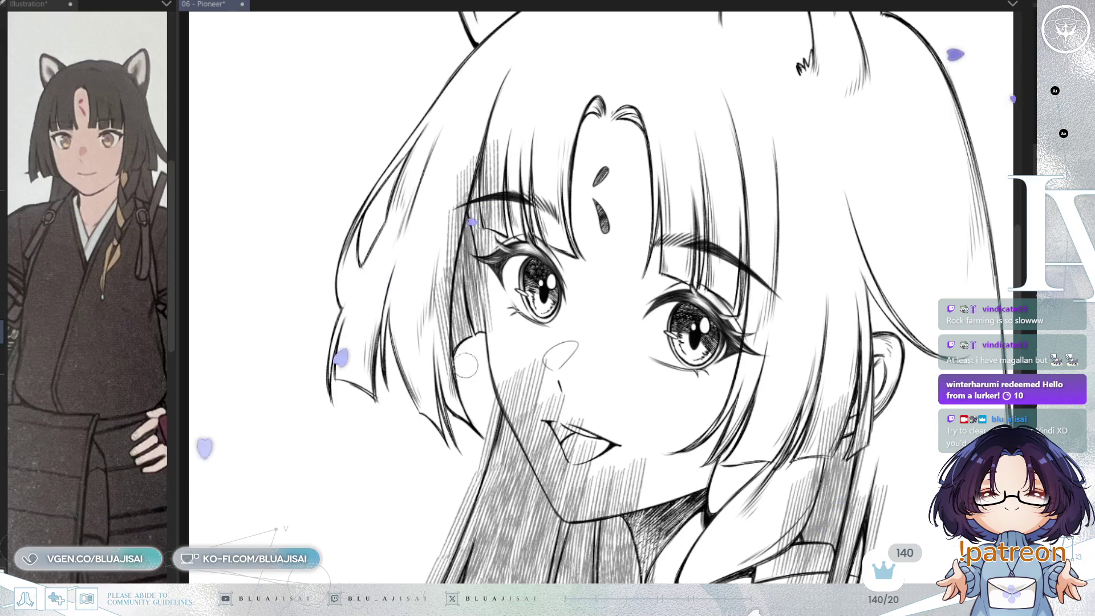
{"action": "left_click_drag", "start_coordinate": [466, 365], "coordinate": [511, 397]}
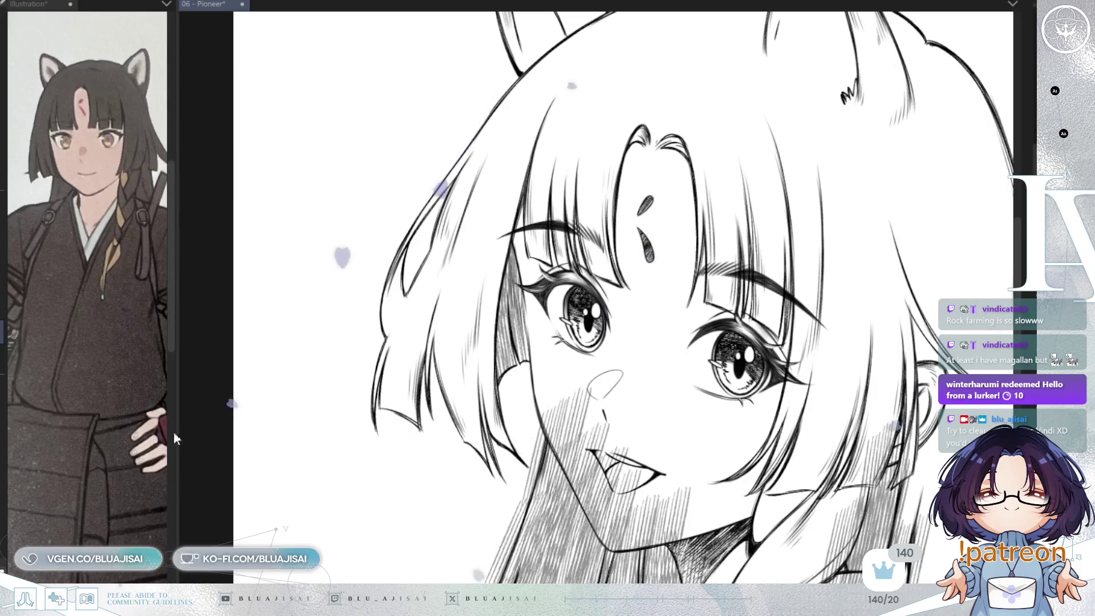
{"action": "mouse_move", "coordinate": [672, 449]}
{"action": "left_mouse_down"}
{"action": "mouse_move", "coordinate": [649, 290]}
{"action": "mouse_move", "coordinate": [657, 253]}
{"action": "left_mouse_up"}
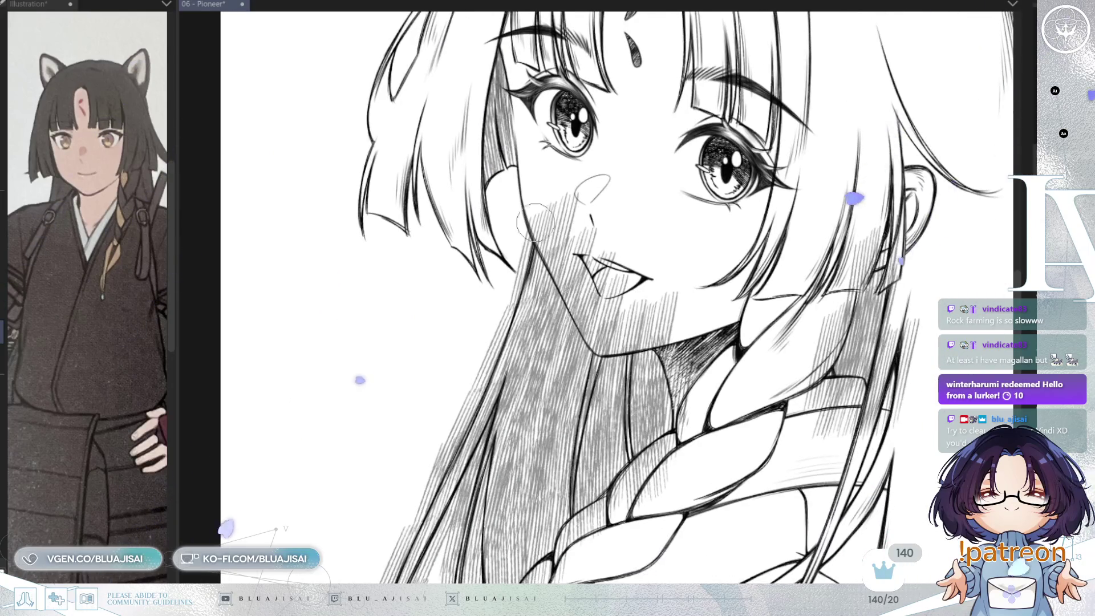
Erase the stray hatching spilling outside the hair's left edge.
{"action": "mouse_move", "coordinate": [520, 251]}
{"action": "left_mouse_down"}
{"action": "mouse_move", "coordinate": [499, 343]}
{"action": "mouse_move", "coordinate": [458, 430]}
{"action": "left_mouse_up"}
{"action": "mouse_move", "coordinate": [495, 333]}
{"action": "left_mouse_down"}
{"action": "mouse_move", "coordinate": [437, 457]}
{"action": "mouse_move", "coordinate": [446, 392]}
{"action": "left_mouse_up"}
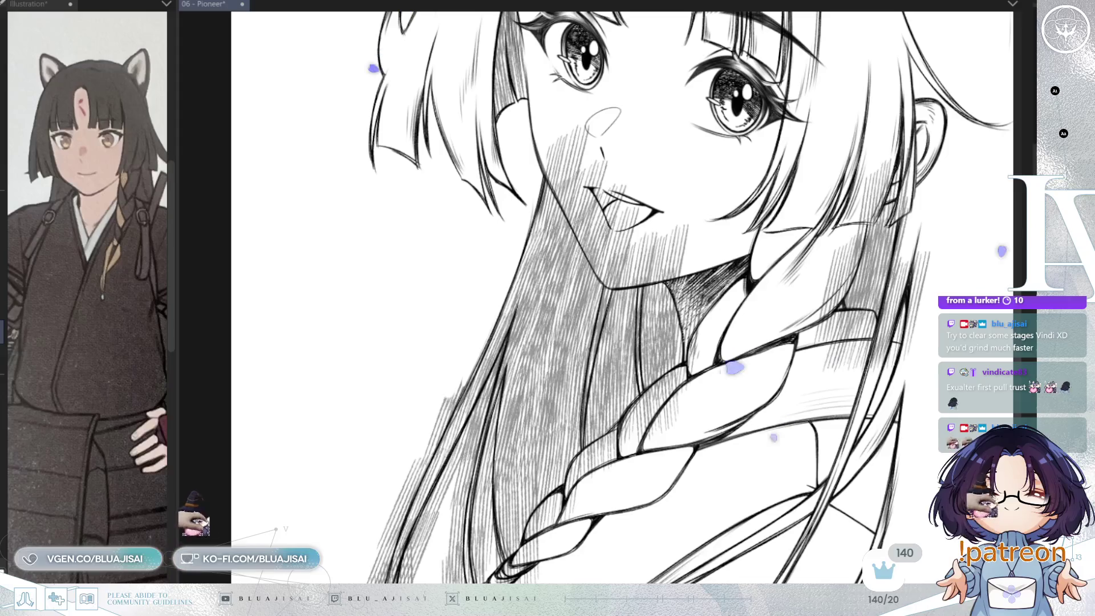
{"action": "scroll", "coordinate": [456, 291], "scroll_direction": "down", "scroll_amount": 3}
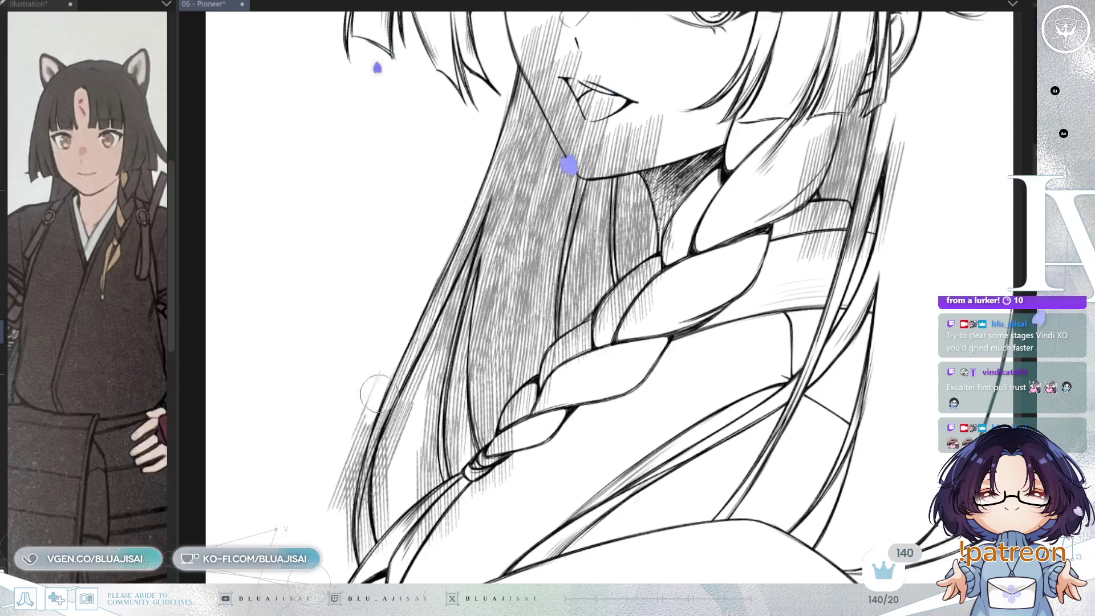
Erase stray hatching outside the hair outline beside the braid and pan across the hair.
{"action": "mouse_move", "coordinate": [362, 436]}
{"action": "left_mouse_down"}
{"action": "mouse_move", "coordinate": [342, 526]}
{"action": "mouse_move", "coordinate": [359, 422]}
{"action": "mouse_move", "coordinate": [329, 533]}
{"action": "mouse_move", "coordinate": [361, 404]}
{"action": "mouse_move", "coordinate": [381, 458]}
{"action": "mouse_move", "coordinate": [378, 556]}
{"action": "mouse_move", "coordinate": [398, 417]}
{"action": "left_mouse_up"}
{"action": "left_click_drag", "start_coordinate": [447, 344], "coordinate": [391, 375]}
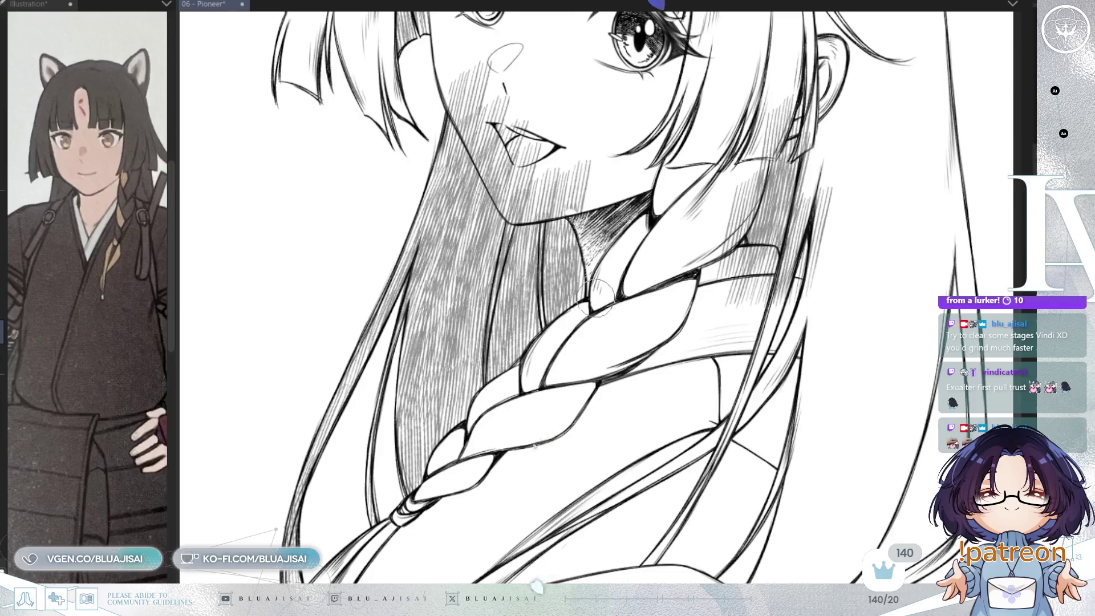
Rotate and tilt the canvas view to a comfortable angle for working along the braid.
{"action": "left_click_drag", "start_coordinate": [597, 299], "coordinate": [605, 374]}
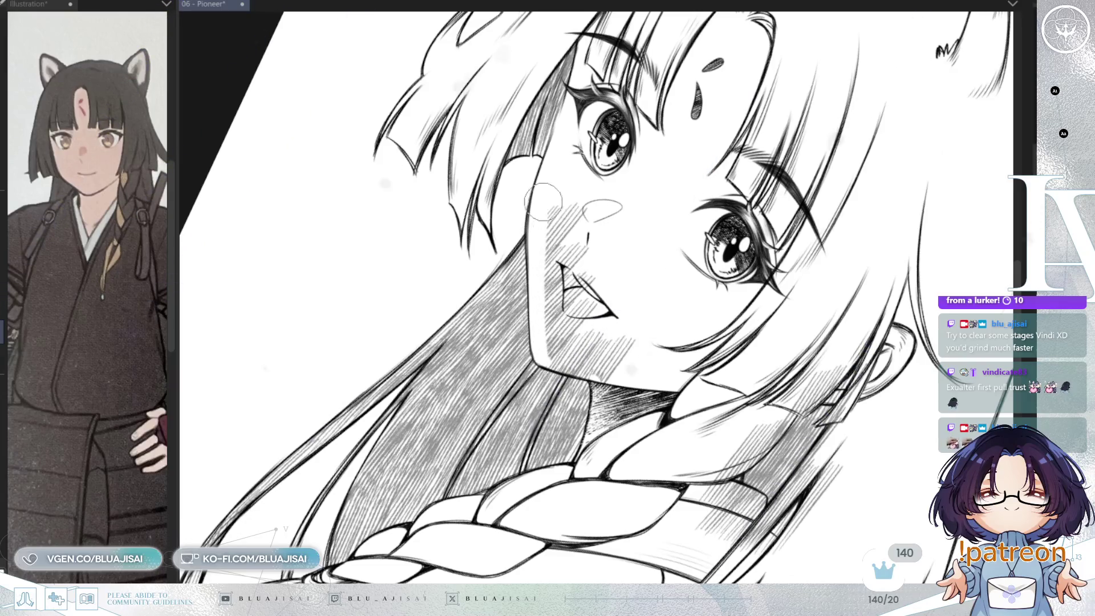
{"action": "left_click_drag", "start_coordinate": [582, 217], "coordinate": [580, 378]}
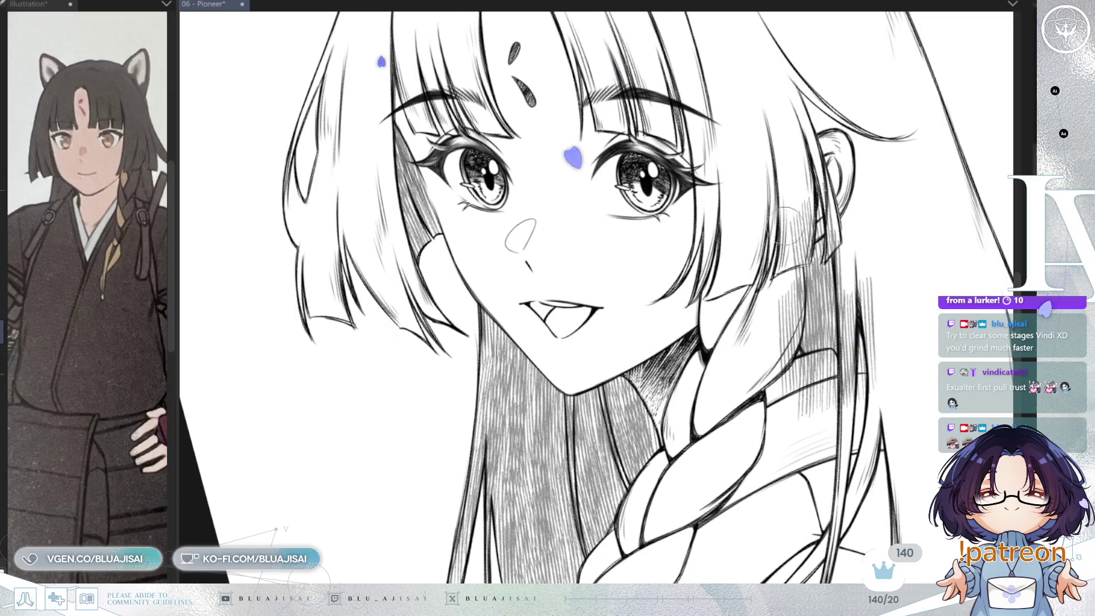
{"action": "left_click_drag", "start_coordinate": [786, 225], "coordinate": [685, 399]}
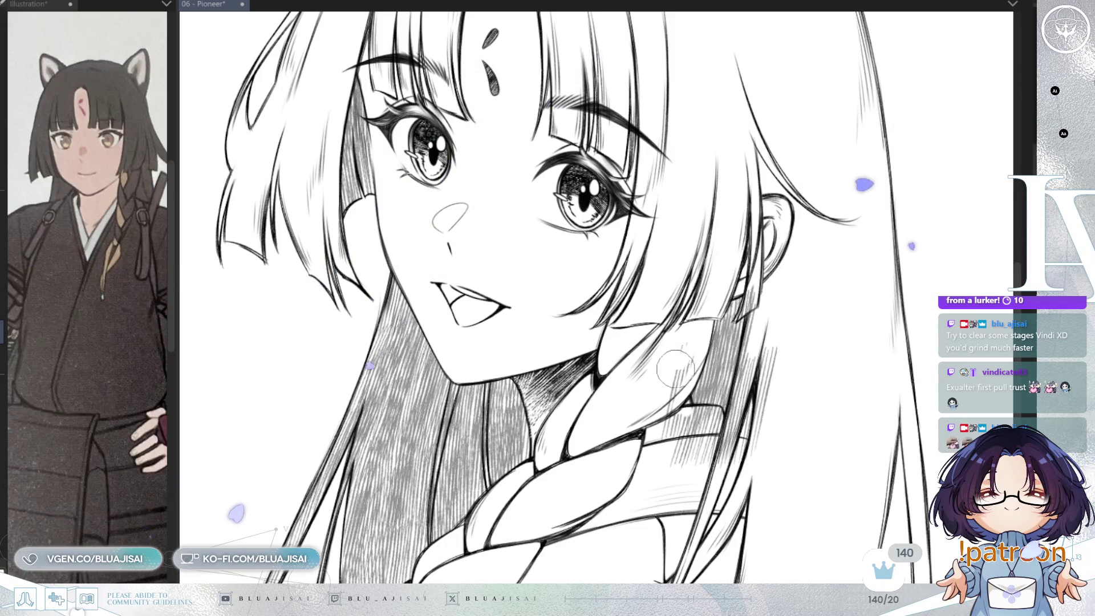
{"action": "key", "text": "minus"}
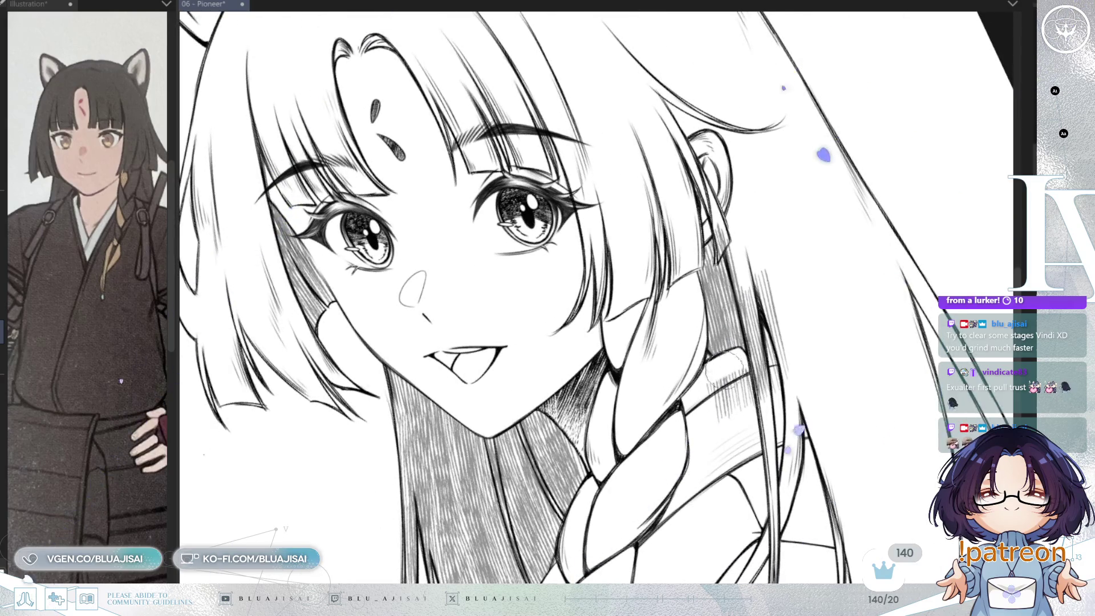
{"action": "key", "text": "asciicircum"}
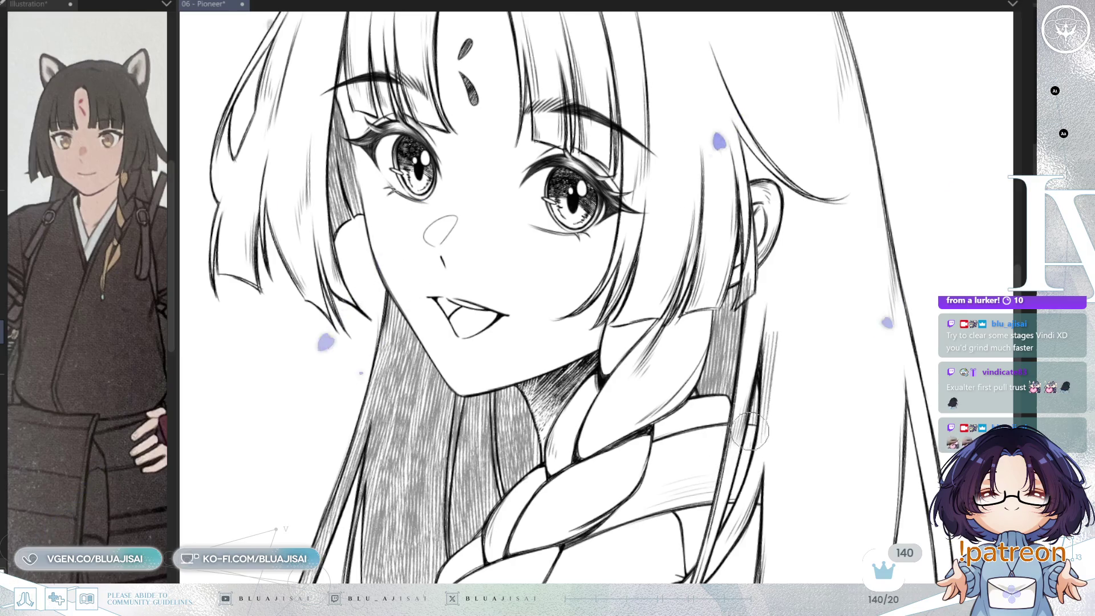
Erase the faint leftover hatching along the right hair strand.
{"action": "left_click_drag", "start_coordinate": [759, 439], "coordinate": [767, 375]}
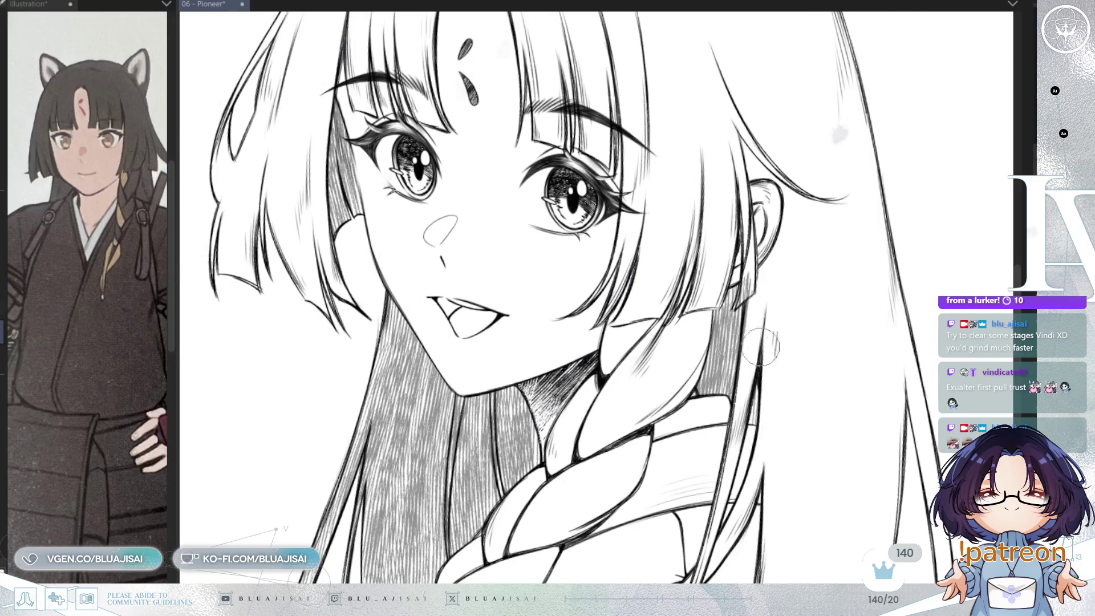
{"action": "left_click_drag", "start_coordinate": [747, 285], "coordinate": [750, 295]}
{"action": "scroll", "coordinate": [738, 317], "scroll_direction": "down", "scroll_amount": 1}
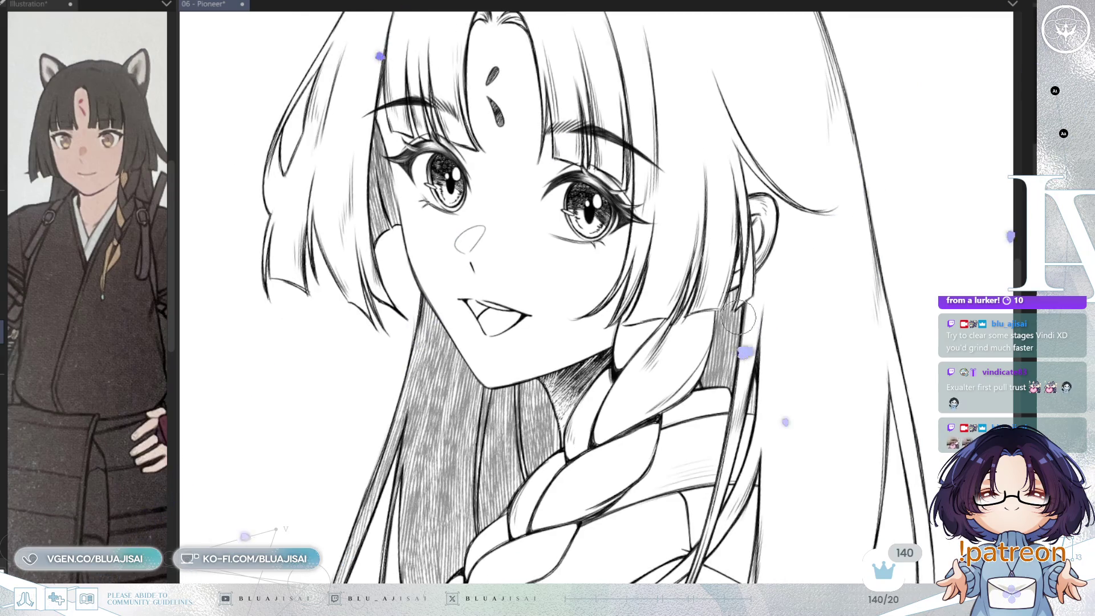
{"action": "scroll", "coordinate": [739, 317], "scroll_direction": "down", "scroll_amount": 3}
Straighten the canvas view and reposition the drawing to see the whole face.
{"action": "left_click_drag", "start_coordinate": [749, 390], "coordinate": [815, 396]}
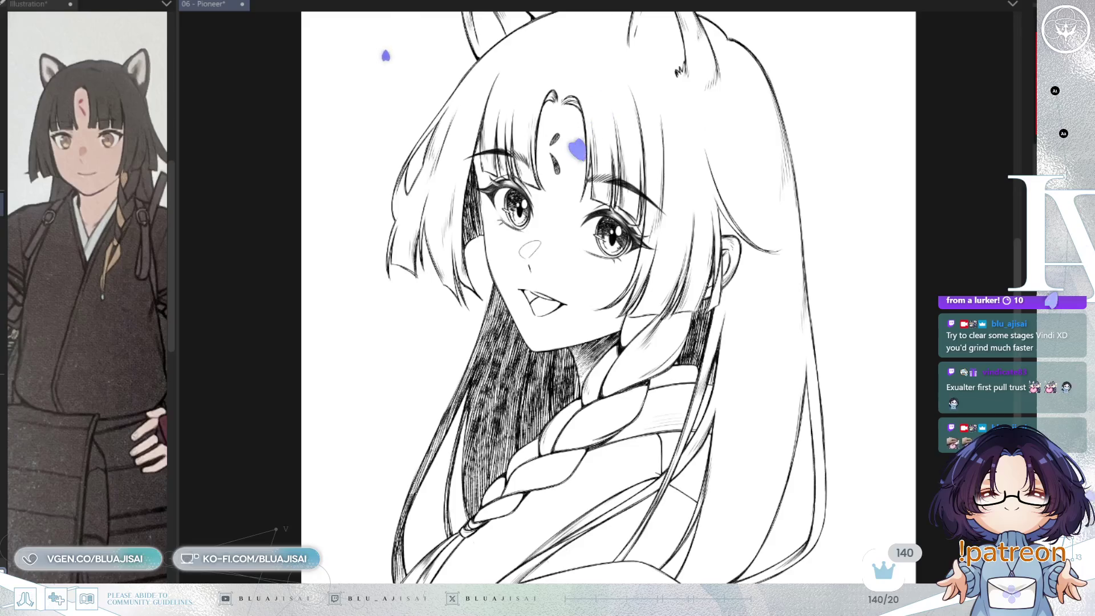
{"action": "key", "text": "minus"}
{"action": "key", "text": "minus"}
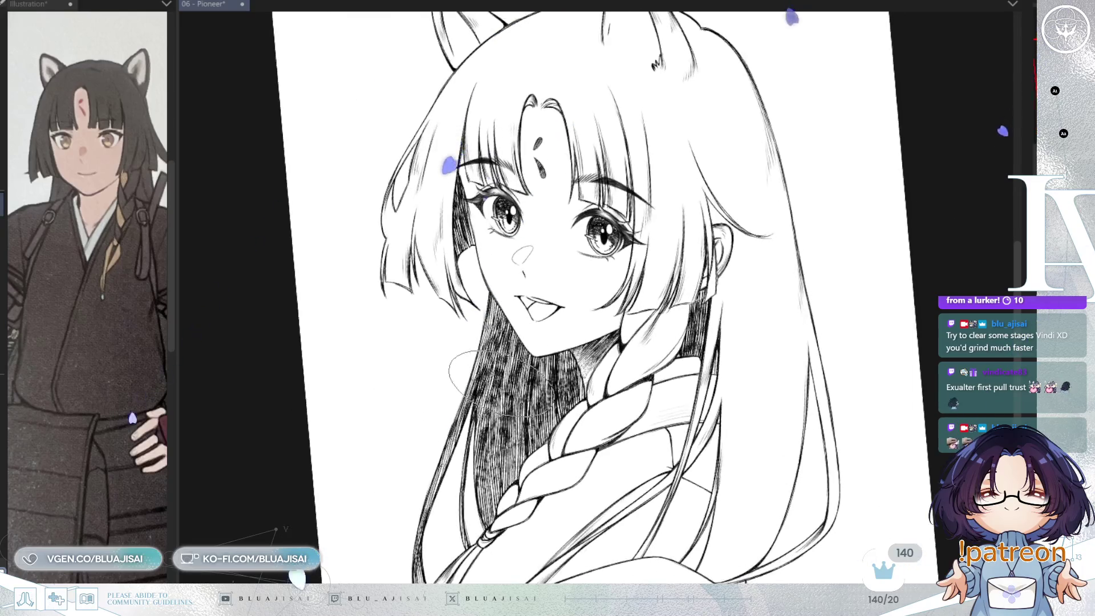
{"action": "key", "text": "asciicircum"}
{"action": "key", "text": "asciicircum"}
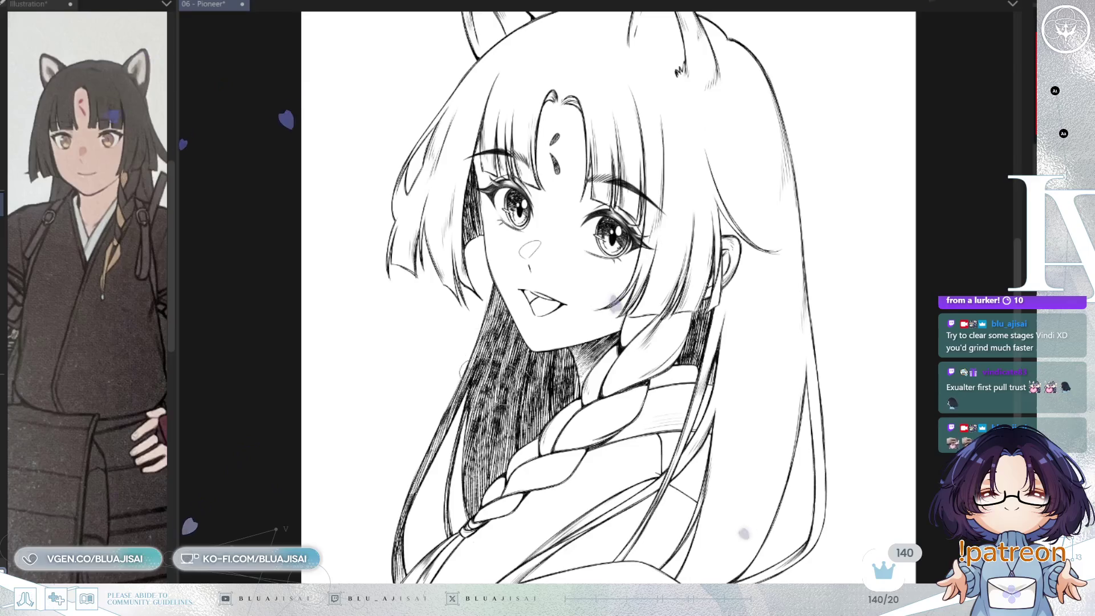
{"action": "mouse_move", "coordinate": [501, 269]}
{"action": "left_mouse_down"}
{"action": "mouse_move", "coordinate": [473, 320]}
{"action": "mouse_move", "coordinate": [551, 331]}
{"action": "mouse_move", "coordinate": [575, 411]}
{"action": "mouse_move", "coordinate": [563, 442]}
{"action": "left_mouse_up"}
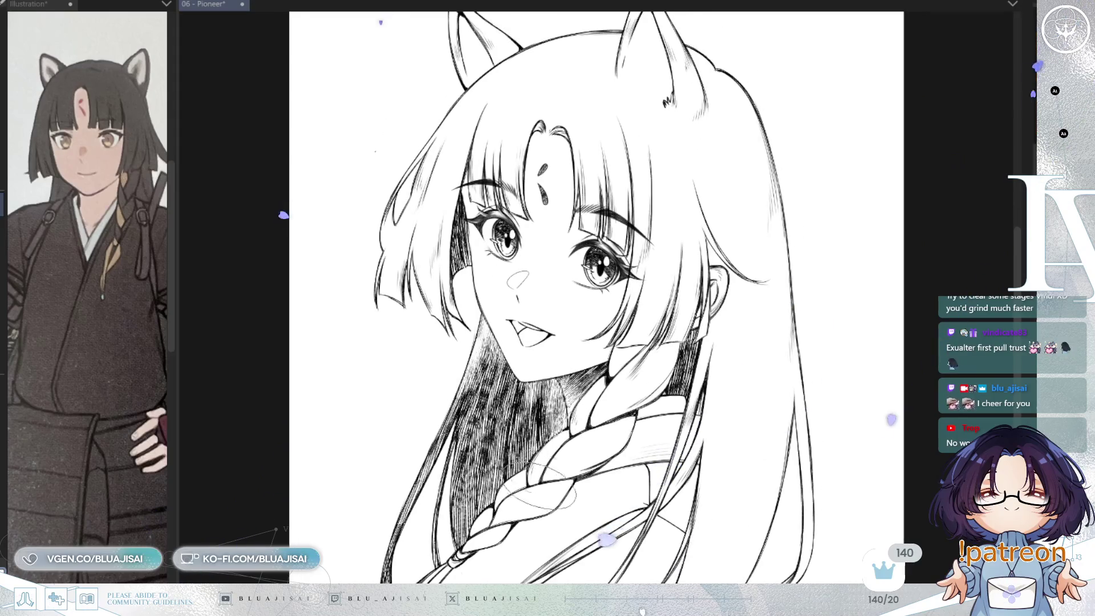
{"action": "left_click_drag", "start_coordinate": [693, 331], "coordinate": [659, 416]}
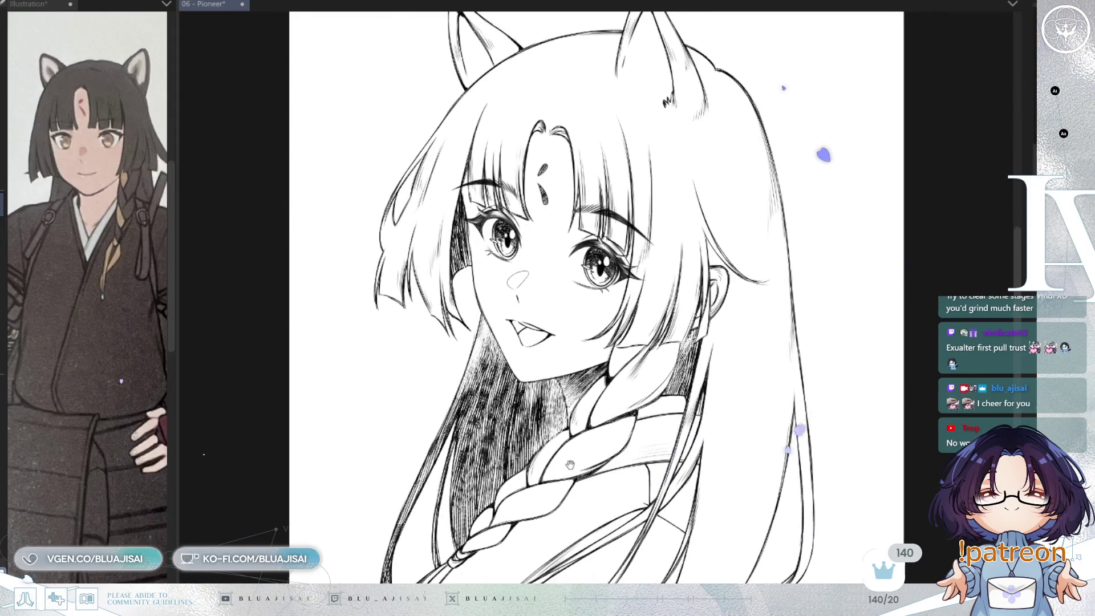
{"action": "left_click_drag", "start_coordinate": [569, 465], "coordinate": [604, 411]}
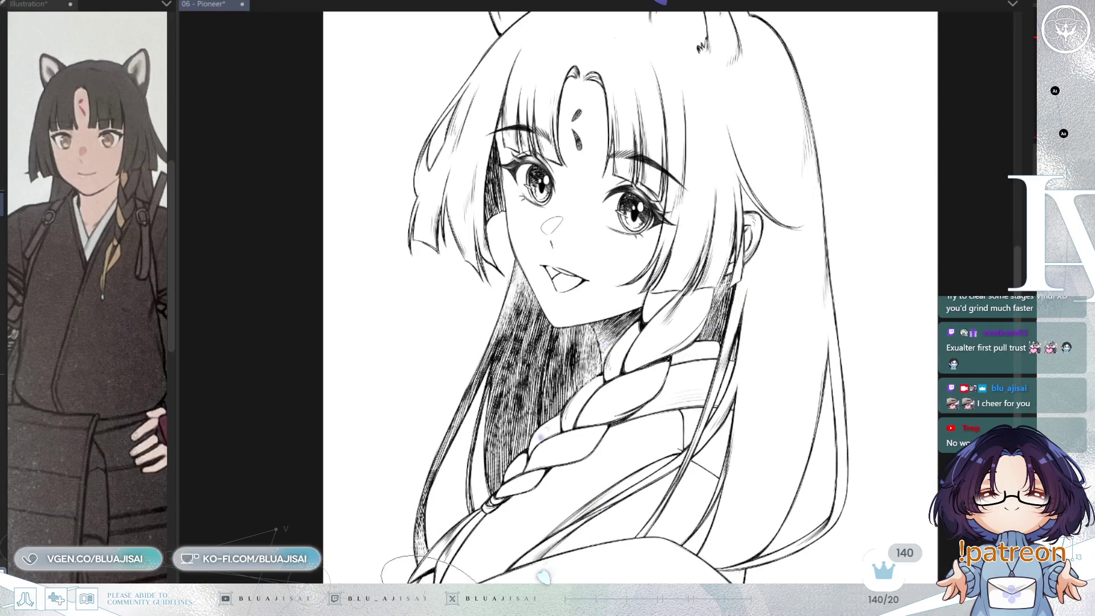
{"action": "mouse_move", "coordinate": [466, 541]}
{"action": "left_mouse_down"}
{"action": "mouse_move", "coordinate": [483, 515]}
{"action": "mouse_move", "coordinate": [481, 526]}
{"action": "mouse_move", "coordinate": [552, 486]}
{"action": "left_mouse_up"}
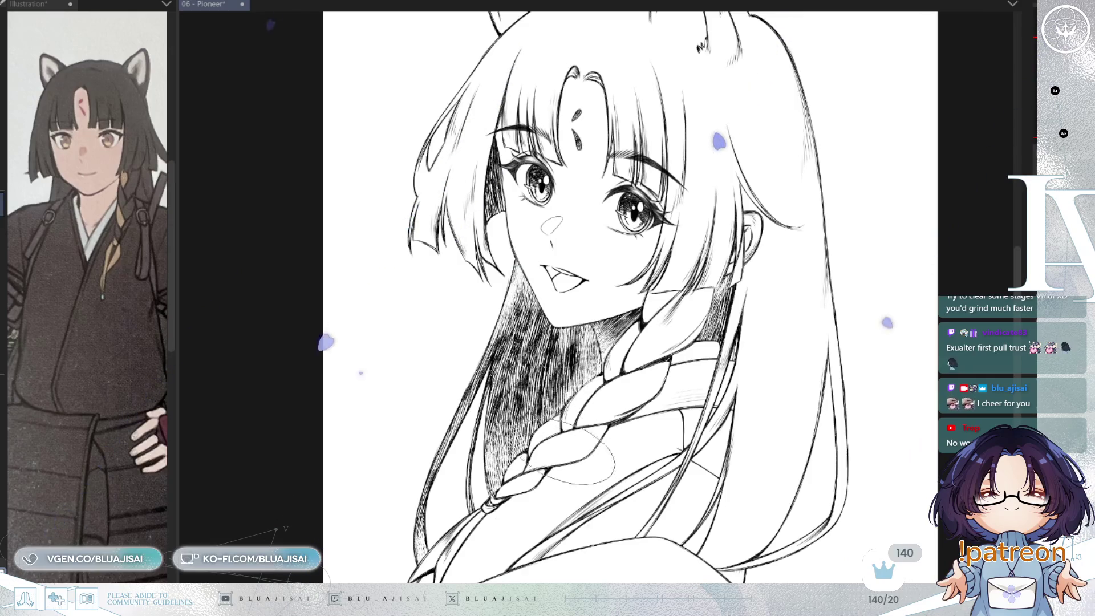
{"action": "left_click_drag", "start_coordinate": [529, 377], "coordinate": [598, 442]}
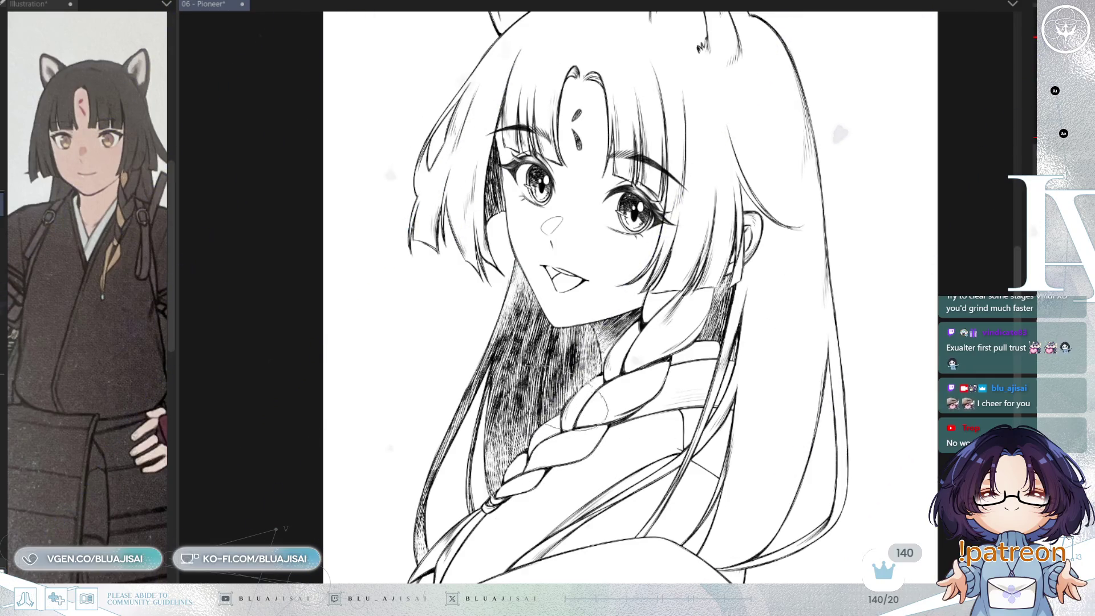
Undo the last change and pan out to show the full head with both fox ears.
{"action": "key", "text": "ctrl+z"}
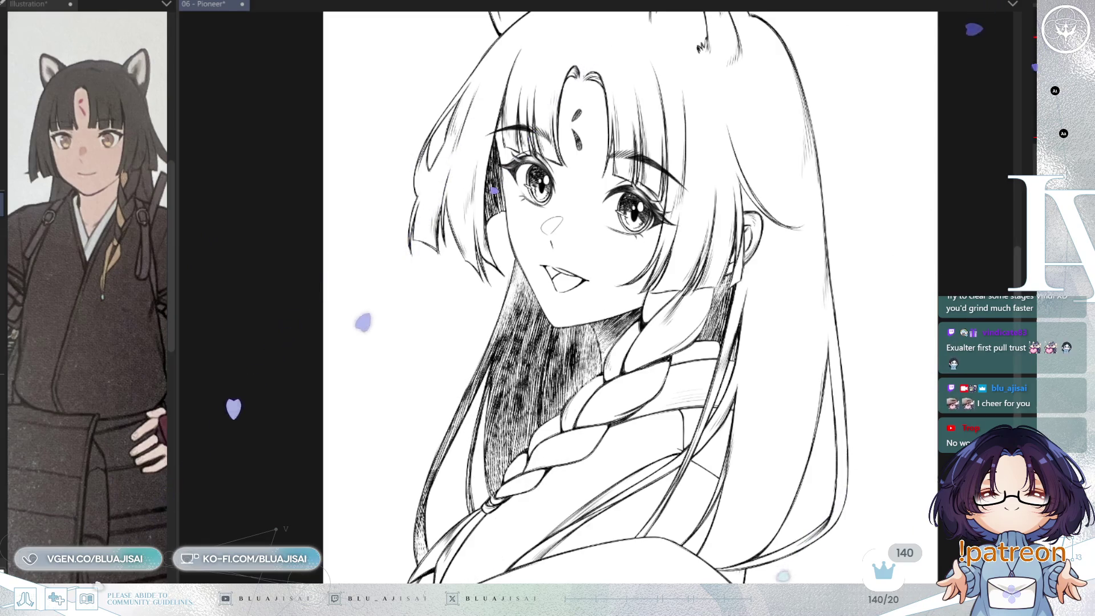
{"action": "mouse_move", "coordinate": [468, 439]}
{"action": "left_mouse_down"}
{"action": "mouse_move", "coordinate": [570, 524]}
{"action": "mouse_move", "coordinate": [575, 494]}
{"action": "mouse_move", "coordinate": [561, 505]}
{"action": "left_mouse_up"}
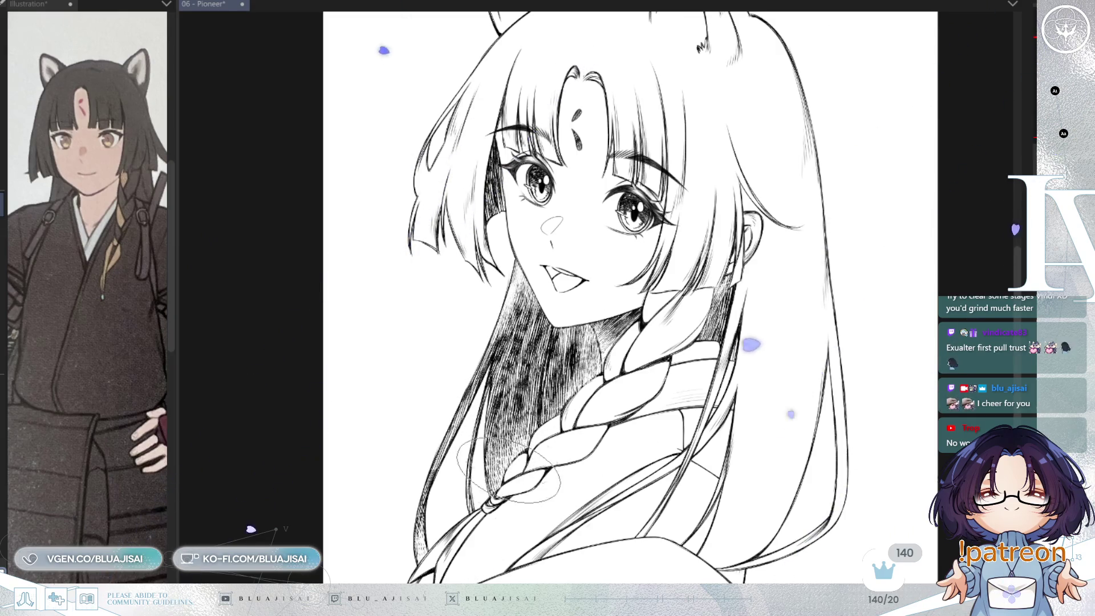
{"action": "left_click_drag", "start_coordinate": [531, 404], "coordinate": [598, 455]}
{"action": "mouse_move", "coordinate": [476, 217]}
{"action": "left_mouse_down"}
{"action": "mouse_move", "coordinate": [577, 285]}
{"action": "mouse_move", "coordinate": [567, 271]}
{"action": "mouse_move", "coordinate": [798, 222]}
{"action": "left_mouse_up"}
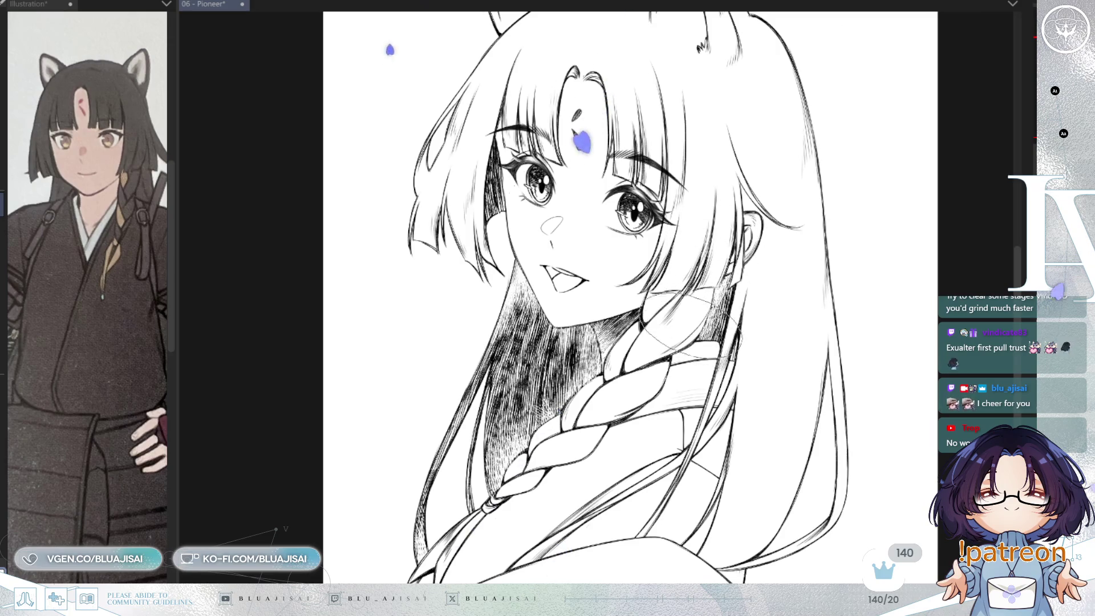
{"action": "left_click_drag", "start_coordinate": [516, 140], "coordinate": [537, 248]}
{"action": "scroll", "coordinate": [799, 228], "scroll_direction": "down", "scroll_amount": 3}
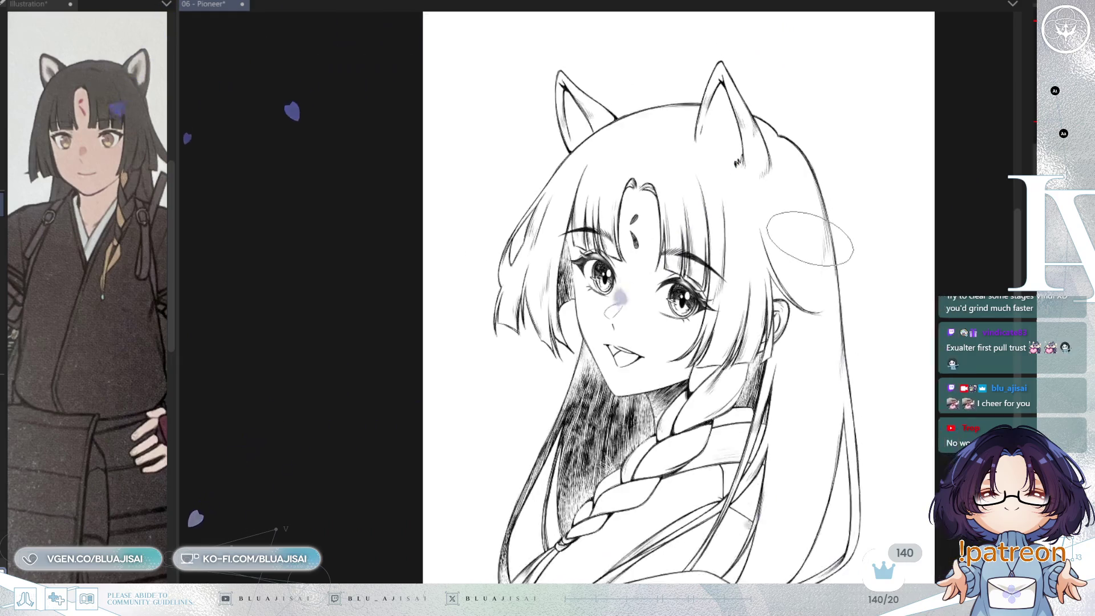
Mirror the canvas view to check the drawing's proportions and undo the last stroke.
{"action": "key", "text": "h"}
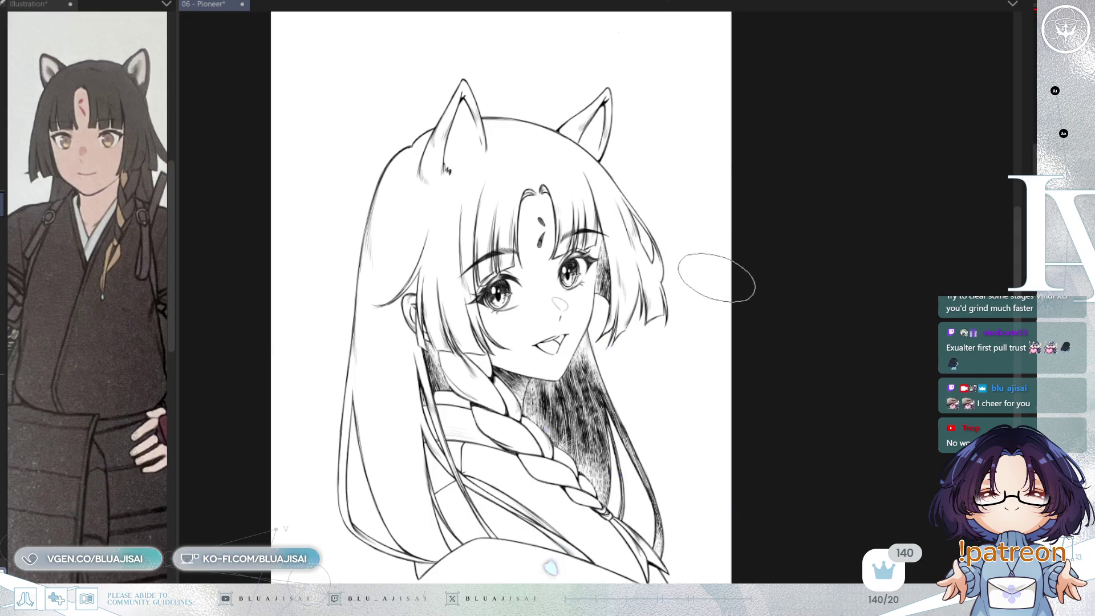
{"action": "scroll", "coordinate": [650, 345], "scroll_direction": "up", "scroll_amount": 3}
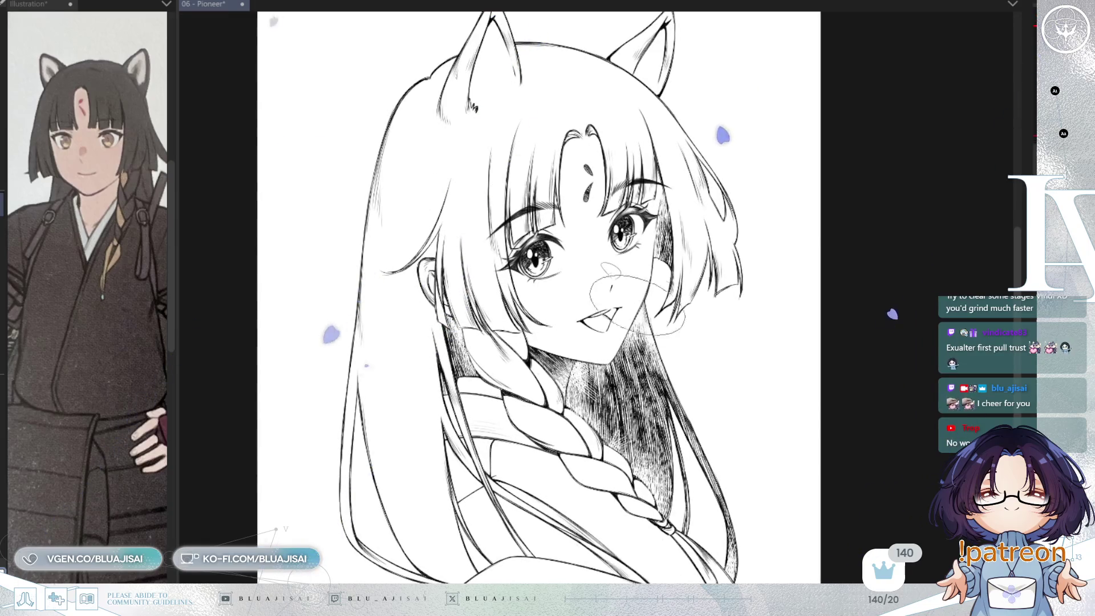
{"action": "key", "text": "h"}
{"action": "key", "text": "ctrl+z"}
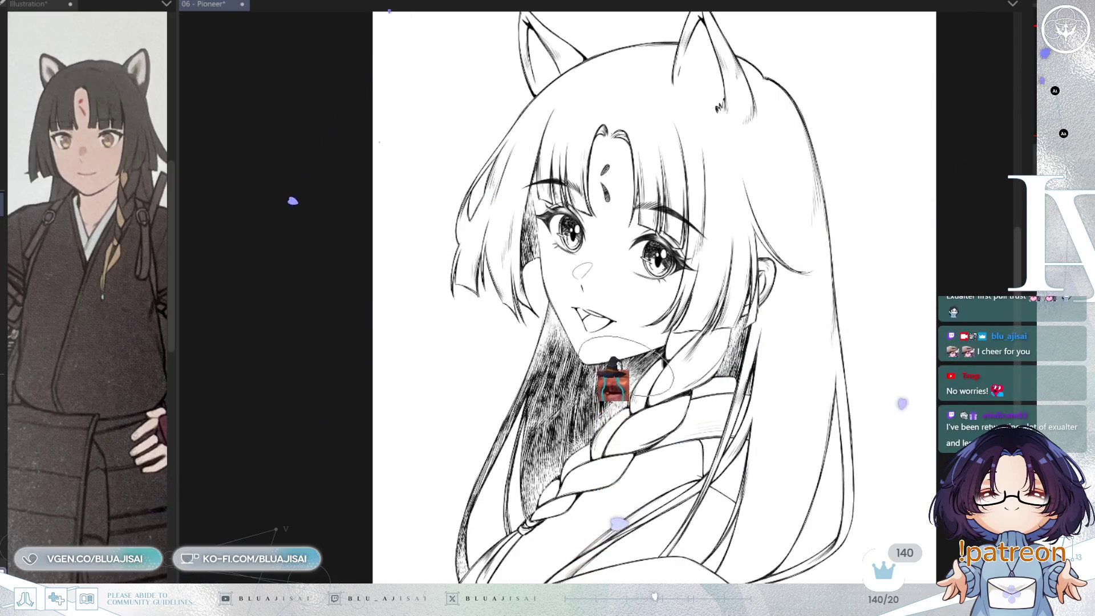
Flip the view back to its original orientation and nudge it slightly left.
{"action": "key", "text": "h"}
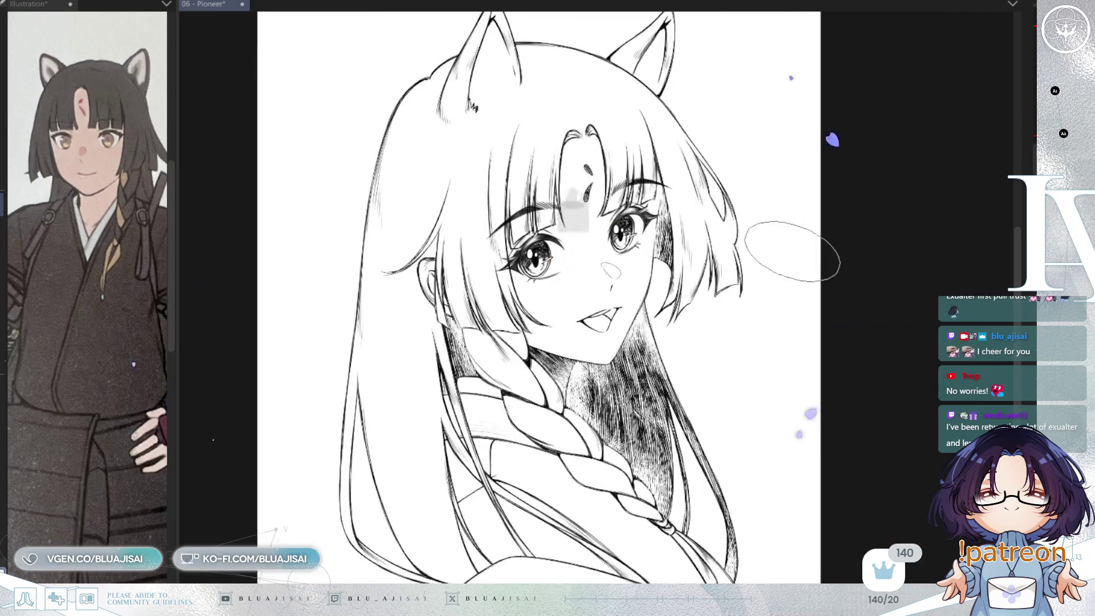
{"action": "key", "text": "h"}
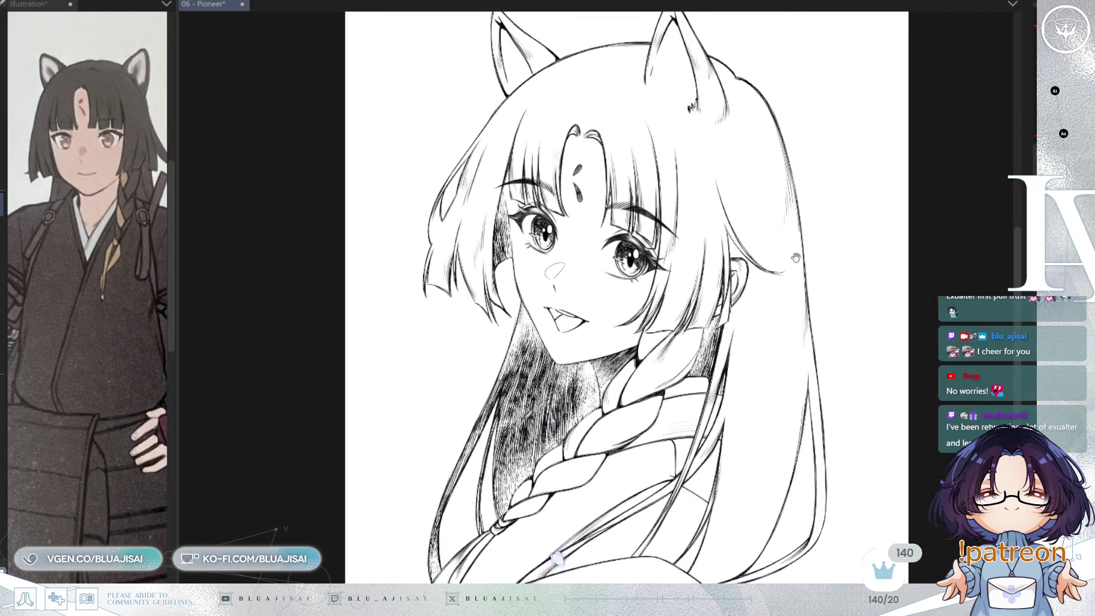
{"action": "left_click_drag", "start_coordinate": [781, 273], "coordinate": [763, 272]}
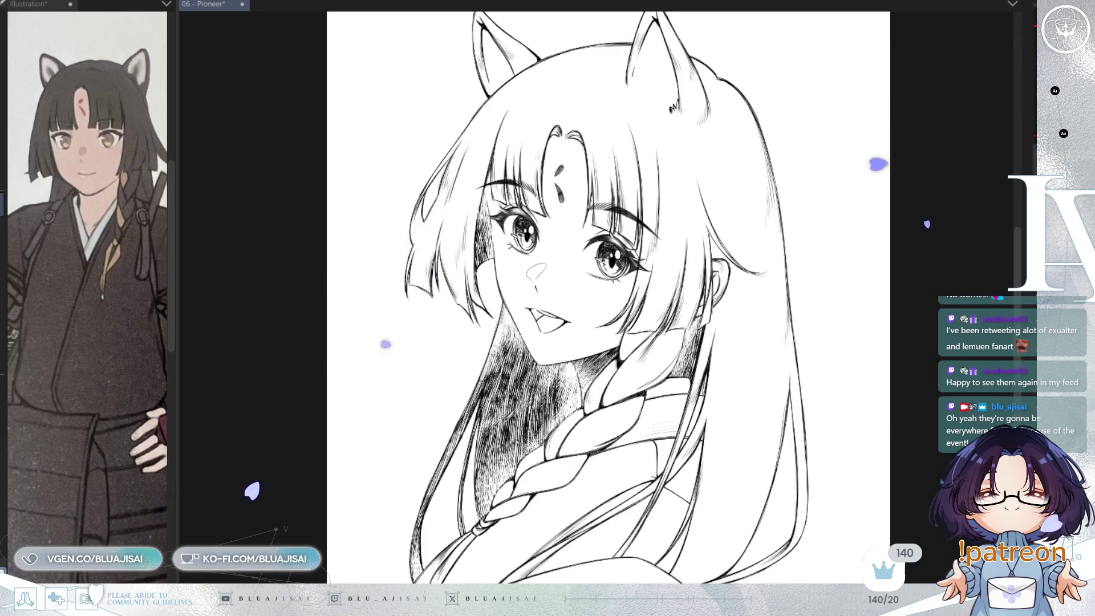
Hatch dark vertical shading into the side lock of hair left of the face.
{"action": "scroll", "coordinate": [514, 342], "scroll_direction": "up", "scroll_amount": 2}
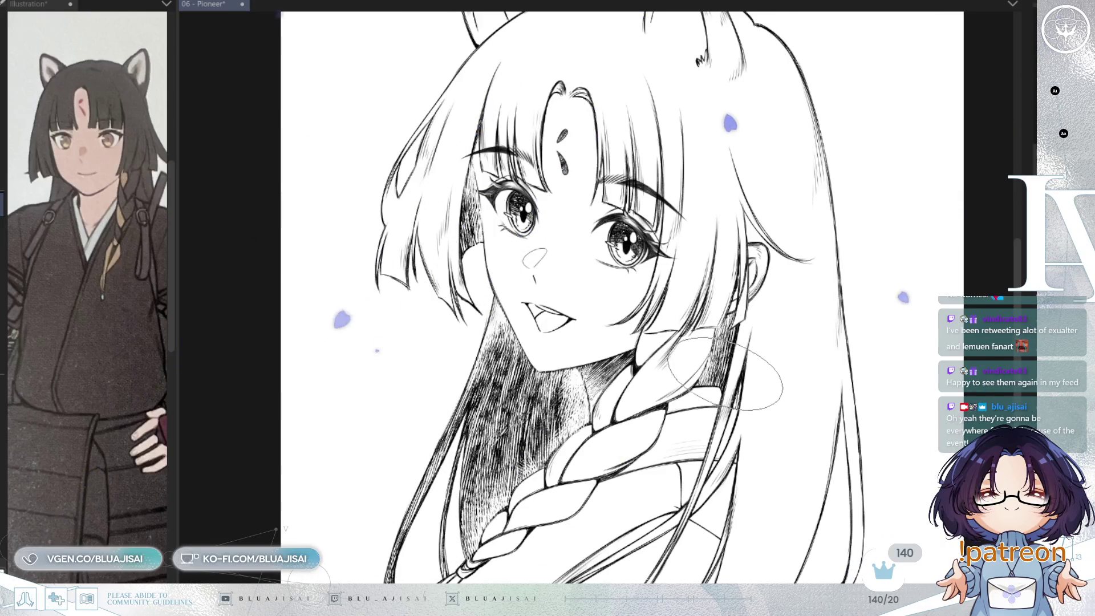
{"action": "scroll", "coordinate": [725, 365], "scroll_direction": "down", "scroll_amount": 3}
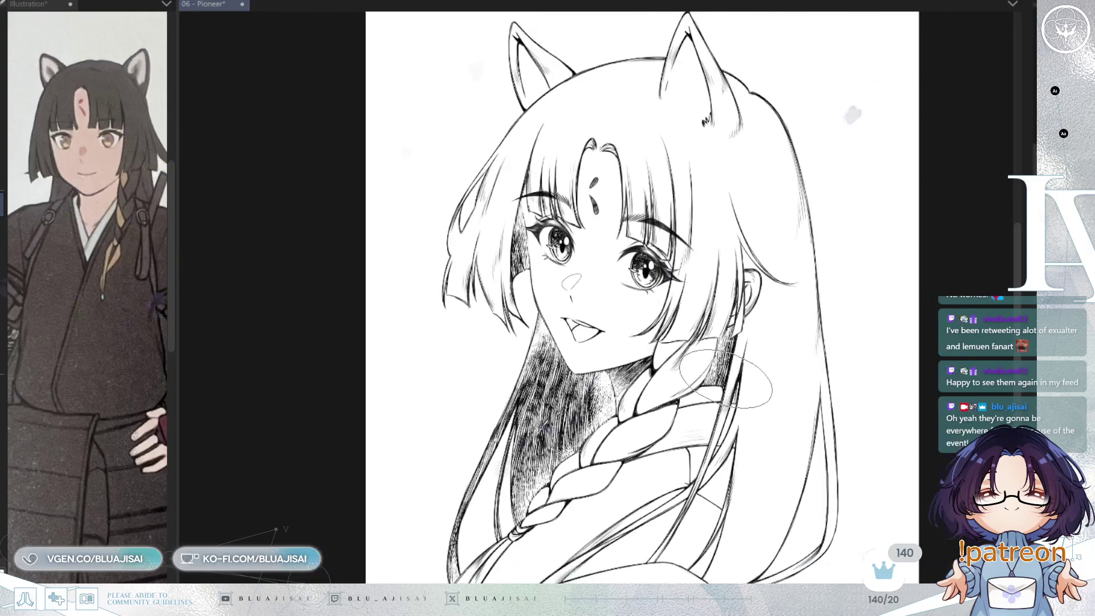
{"action": "left_click_drag", "start_coordinate": [740, 357], "coordinate": [695, 338]}
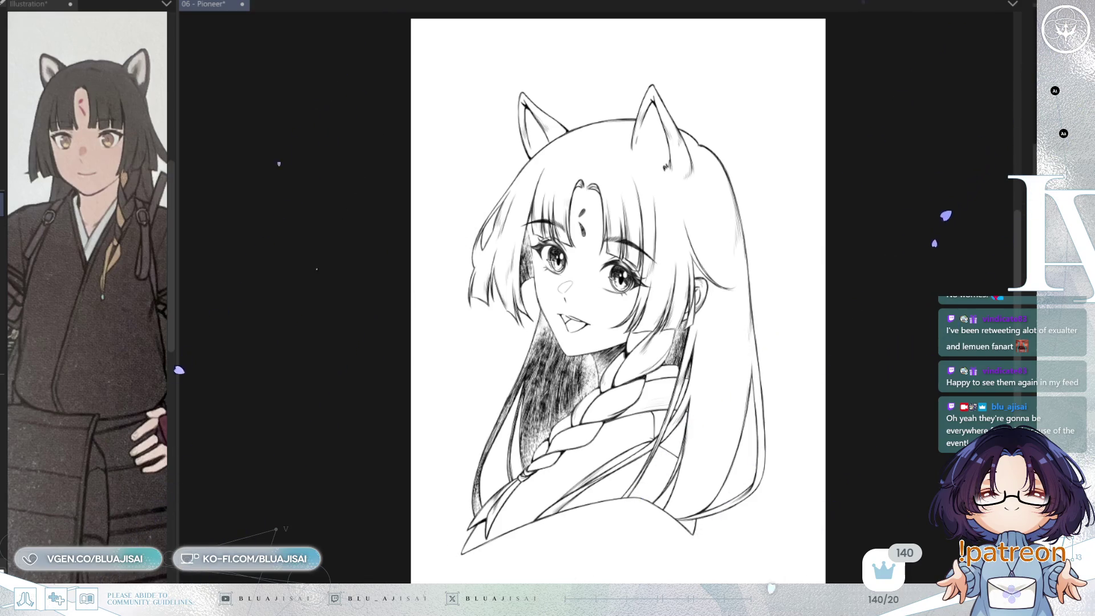
{"action": "scroll", "coordinate": [751, 170], "scroll_direction": "up", "scroll_amount": 2}
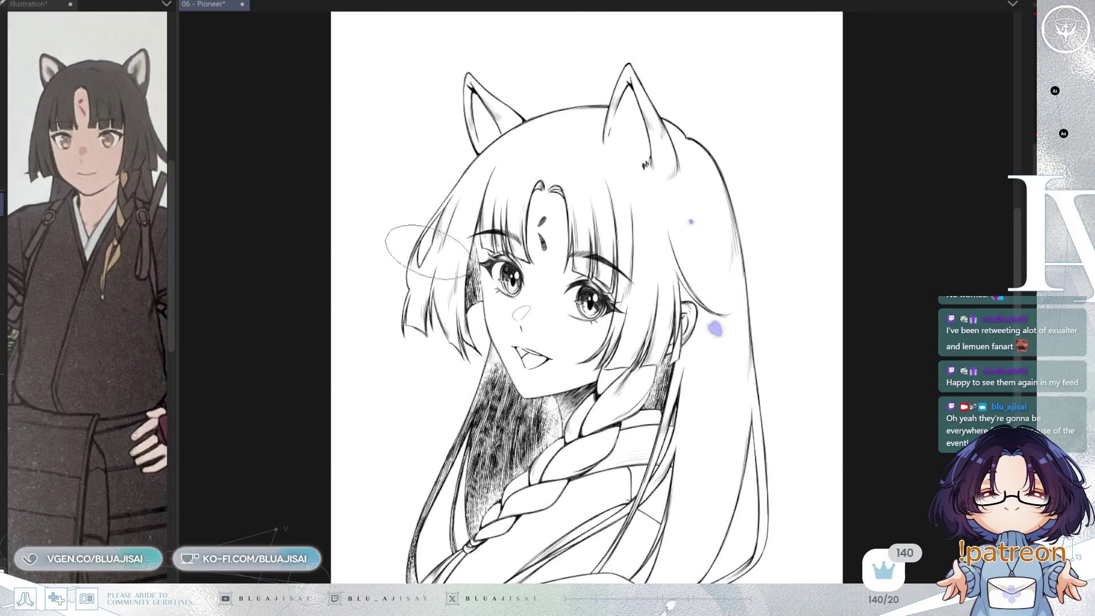
{"action": "left_click_drag", "start_coordinate": [415, 285], "coordinate": [412, 320]}
{"action": "mouse_move", "coordinate": [422, 311]}
{"action": "left_mouse_down"}
{"action": "mouse_move", "coordinate": [437, 280]}
{"action": "mouse_move", "coordinate": [454, 345]}
{"action": "left_mouse_up"}
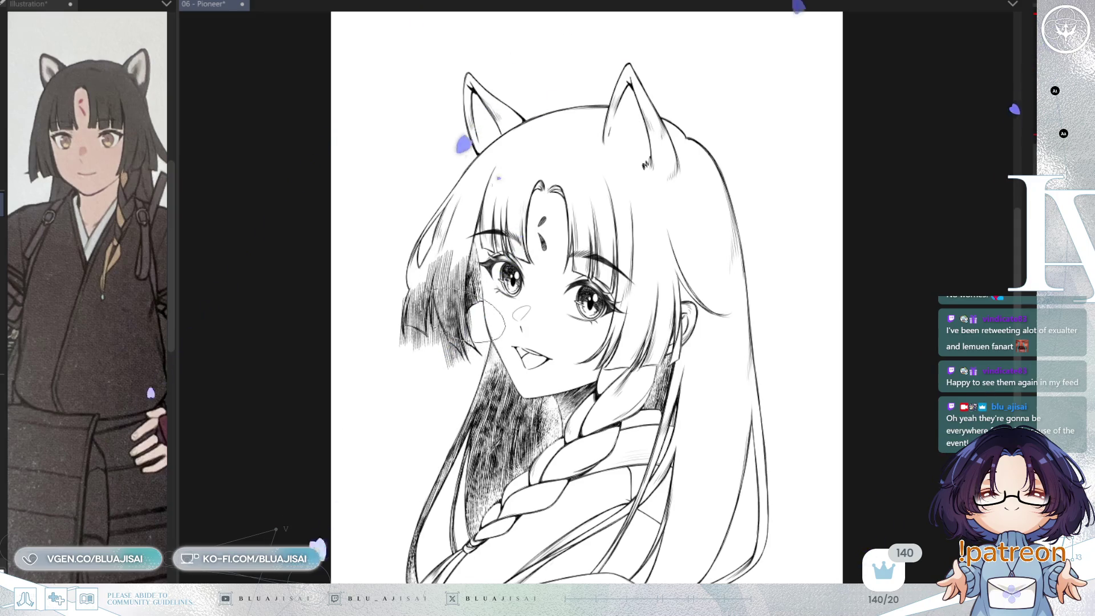
Densely hatch the bangs, the left hair, both ears and the lower-right hair.
{"action": "mouse_move", "coordinate": [490, 210]}
{"action": "left_mouse_down"}
{"action": "mouse_move", "coordinate": [516, 228]}
{"action": "mouse_move", "coordinate": [527, 216]}
{"action": "mouse_move", "coordinate": [556, 218]}
{"action": "mouse_move", "coordinate": [585, 248]}
{"action": "mouse_move", "coordinate": [587, 211]}
{"action": "mouse_move", "coordinate": [616, 234]}
{"action": "mouse_move", "coordinate": [602, 283]}
{"action": "mouse_move", "coordinate": [633, 251]}
{"action": "mouse_move", "coordinate": [602, 364]}
{"action": "mouse_move", "coordinate": [604, 343]}
{"action": "mouse_move", "coordinate": [639, 342]}
{"action": "mouse_move", "coordinate": [624, 310]}
{"action": "mouse_move", "coordinate": [642, 261]}
{"action": "mouse_move", "coordinate": [622, 217]}
{"action": "mouse_move", "coordinate": [628, 263]}
{"action": "mouse_move", "coordinate": [656, 239]}
{"action": "mouse_move", "coordinate": [701, 228]}
{"action": "mouse_move", "coordinate": [730, 258]}
{"action": "mouse_move", "coordinate": [716, 228]}
{"action": "mouse_move", "coordinate": [676, 271]}
{"action": "mouse_move", "coordinate": [724, 268]}
{"action": "mouse_move", "coordinate": [742, 280]}
{"action": "mouse_move", "coordinate": [649, 292]}
{"action": "mouse_move", "coordinate": [673, 337]}
{"action": "mouse_move", "coordinate": [718, 336]}
{"action": "mouse_move", "coordinate": [716, 354]}
{"action": "mouse_move", "coordinate": [736, 342]}
{"action": "mouse_move", "coordinate": [731, 268]}
{"action": "left_mouse_up"}
{"action": "mouse_move", "coordinate": [417, 285]}
{"action": "left_mouse_down"}
{"action": "mouse_move", "coordinate": [451, 208]}
{"action": "mouse_move", "coordinate": [468, 240]}
{"action": "mouse_move", "coordinate": [462, 263]}
{"action": "mouse_move", "coordinate": [416, 286]}
{"action": "mouse_move", "coordinate": [505, 205]}
{"action": "mouse_move", "coordinate": [506, 217]}
{"action": "mouse_move", "coordinate": [491, 172]}
{"action": "mouse_move", "coordinate": [510, 166]}
{"action": "mouse_move", "coordinate": [536, 199]}
{"action": "mouse_move", "coordinate": [571, 149]}
{"action": "mouse_move", "coordinate": [567, 106]}
{"action": "mouse_move", "coordinate": [605, 131]}
{"action": "mouse_move", "coordinate": [622, 125]}
{"action": "mouse_move", "coordinate": [562, 200]}
{"action": "mouse_move", "coordinate": [548, 188]}
{"action": "mouse_move", "coordinate": [562, 202]}
{"action": "mouse_move", "coordinate": [573, 196]}
{"action": "left_mouse_up"}
{"action": "mouse_move", "coordinate": [616, 94]}
{"action": "left_mouse_down"}
{"action": "mouse_move", "coordinate": [650, 122]}
{"action": "mouse_move", "coordinate": [700, 137]}
{"action": "mouse_move", "coordinate": [662, 122]}
{"action": "mouse_move", "coordinate": [622, 80]}
{"action": "mouse_move", "coordinate": [633, 63]}
{"action": "mouse_move", "coordinate": [673, 160]}
{"action": "left_mouse_up"}
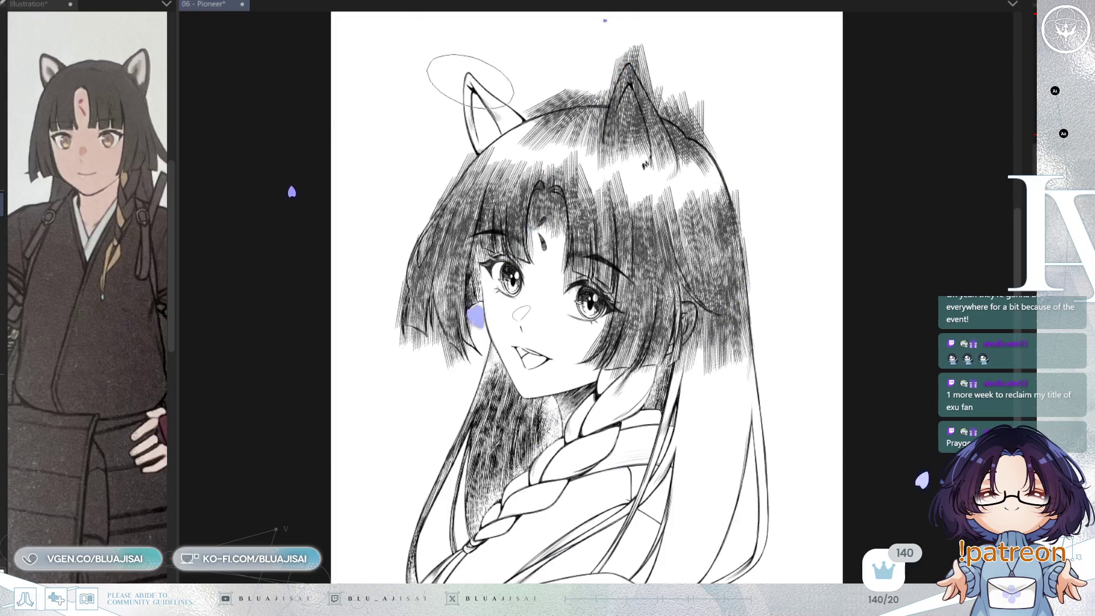
{"action": "mouse_move", "coordinate": [470, 80]}
{"action": "left_mouse_down"}
{"action": "mouse_move", "coordinate": [502, 103]}
{"action": "mouse_move", "coordinate": [496, 80]}
{"action": "mouse_move", "coordinate": [461, 91]}
{"action": "mouse_move", "coordinate": [485, 114]}
{"action": "mouse_move", "coordinate": [594, 74]}
{"action": "mouse_move", "coordinate": [547, 114]}
{"action": "mouse_move", "coordinate": [591, 101]}
{"action": "mouse_move", "coordinate": [564, 109]}
{"action": "mouse_move", "coordinate": [690, 128]}
{"action": "left_mouse_up"}
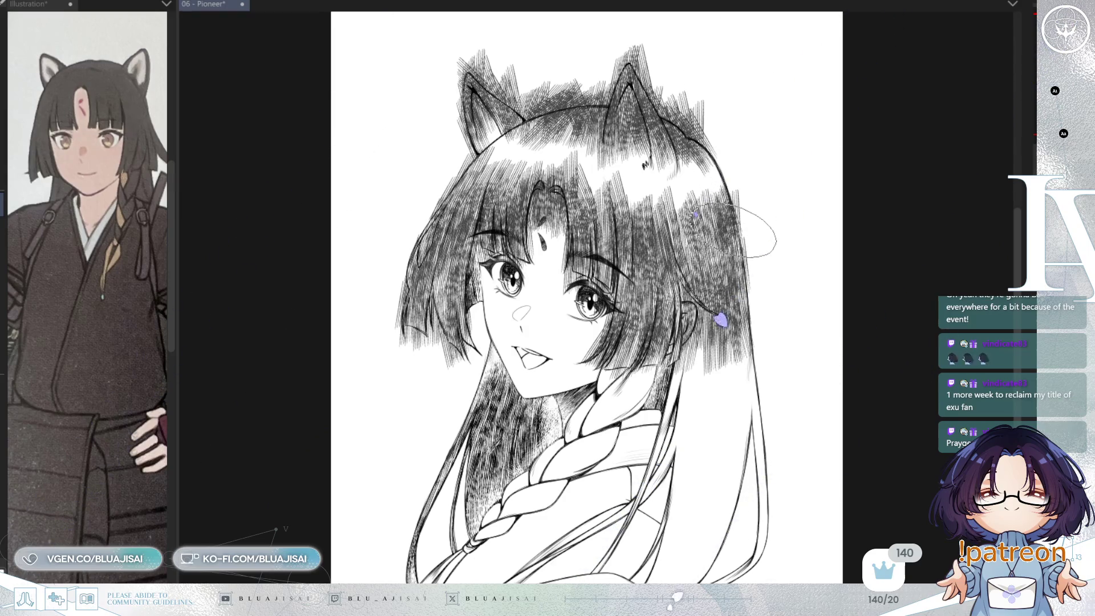
{"action": "mouse_move", "coordinate": [755, 277]}
{"action": "left_mouse_down"}
{"action": "mouse_move", "coordinate": [754, 231]}
{"action": "mouse_move", "coordinate": [743, 229]}
{"action": "left_mouse_up"}
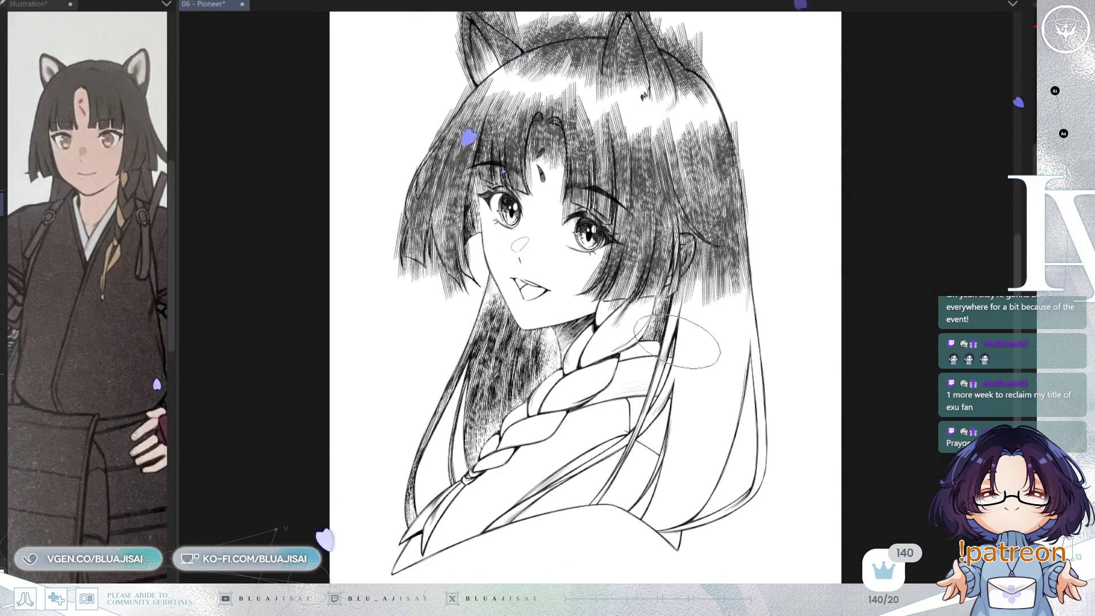
{"action": "mouse_move", "coordinate": [696, 285]}
{"action": "left_mouse_down"}
{"action": "mouse_move", "coordinate": [713, 274]}
{"action": "mouse_move", "coordinate": [742, 303]}
{"action": "mouse_move", "coordinate": [673, 377]}
{"action": "mouse_move", "coordinate": [685, 342]}
{"action": "mouse_move", "coordinate": [690, 388]}
{"action": "mouse_move", "coordinate": [707, 368]}
{"action": "mouse_move", "coordinate": [742, 359]}
{"action": "mouse_move", "coordinate": [753, 379]}
{"action": "left_mouse_up"}
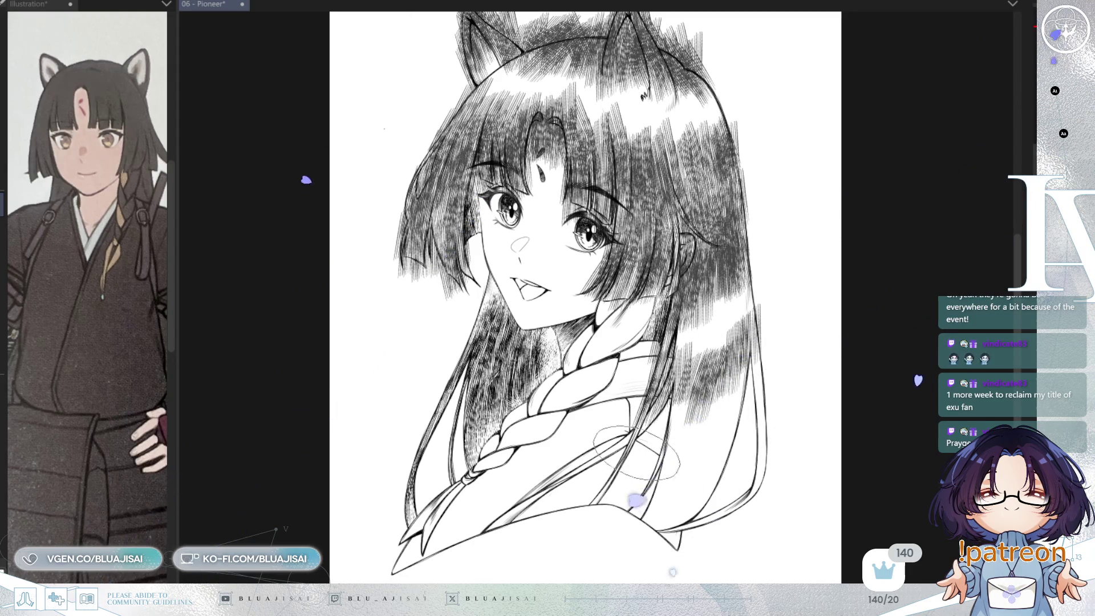
Hatch the lower-right hair strands beside the braid, including along the strand's right edge.
{"action": "mouse_move", "coordinate": [637, 453]}
{"action": "left_mouse_down"}
{"action": "mouse_move", "coordinate": [604, 464]}
{"action": "mouse_move", "coordinate": [605, 451]}
{"action": "mouse_move", "coordinate": [508, 519]}
{"action": "mouse_move", "coordinate": [486, 549]}
{"action": "left_mouse_up"}
{"action": "mouse_move", "coordinate": [647, 479]}
{"action": "left_mouse_down"}
{"action": "mouse_move", "coordinate": [656, 467]}
{"action": "mouse_move", "coordinate": [656, 487]}
{"action": "mouse_move", "coordinate": [679, 417]}
{"action": "mouse_move", "coordinate": [639, 508]}
{"action": "mouse_move", "coordinate": [656, 490]}
{"action": "mouse_move", "coordinate": [626, 521]}
{"action": "left_mouse_up"}
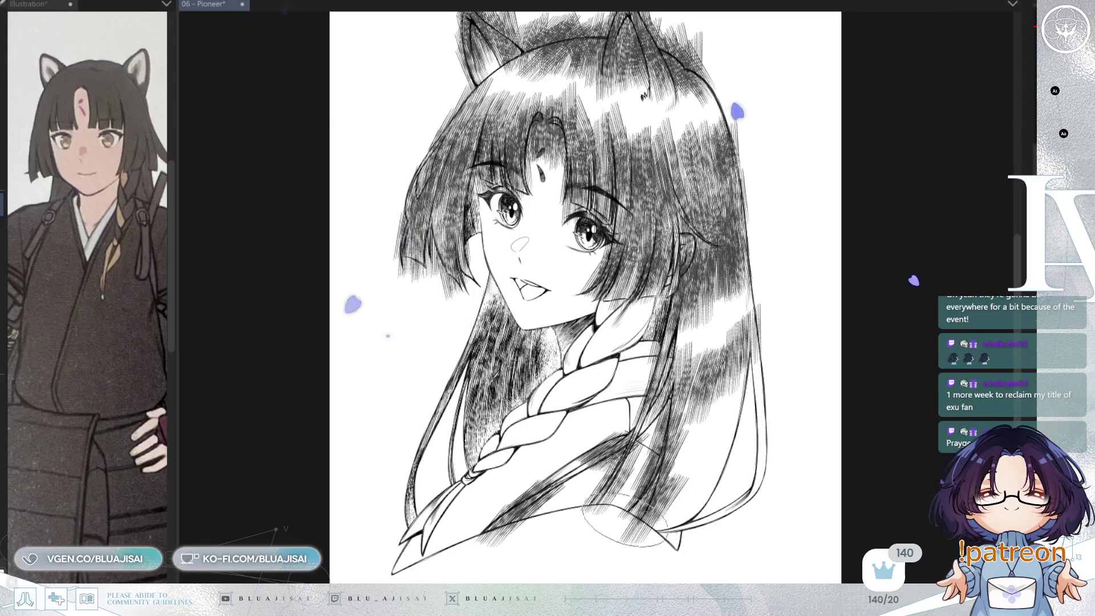
{"action": "mouse_move", "coordinate": [716, 447]}
{"action": "left_mouse_down"}
{"action": "mouse_move", "coordinate": [705, 478]}
{"action": "mouse_move", "coordinate": [724, 459]}
{"action": "mouse_move", "coordinate": [710, 484]}
{"action": "mouse_move", "coordinate": [658, 519]}
{"action": "left_mouse_up"}
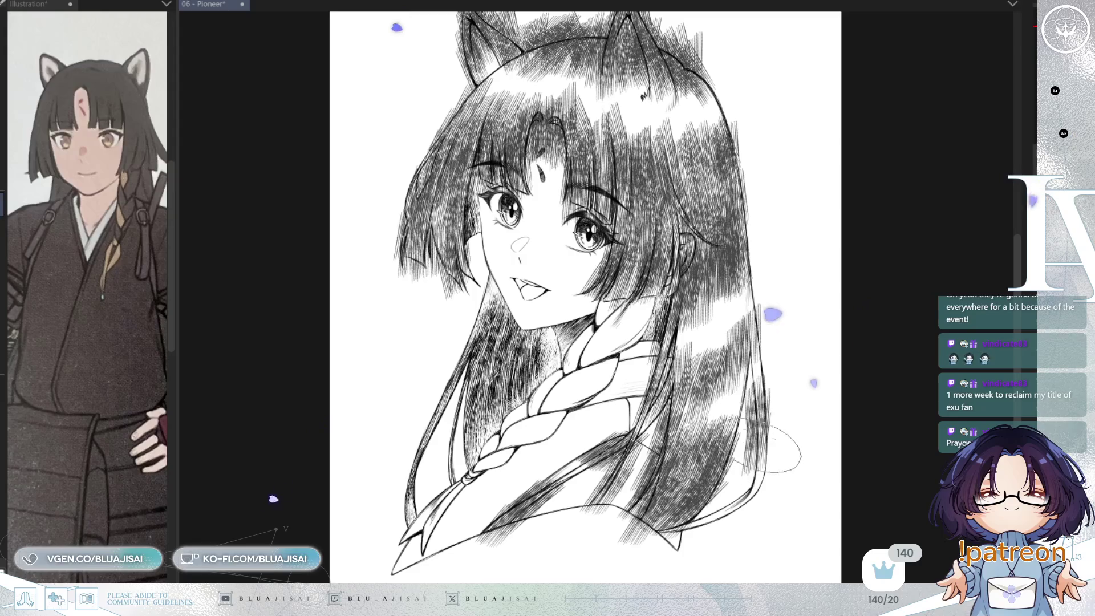
{"action": "mouse_move", "coordinate": [760, 405]}
{"action": "left_mouse_down"}
{"action": "mouse_move", "coordinate": [765, 456]}
{"action": "mouse_move", "coordinate": [670, 542]}
{"action": "left_mouse_up"}
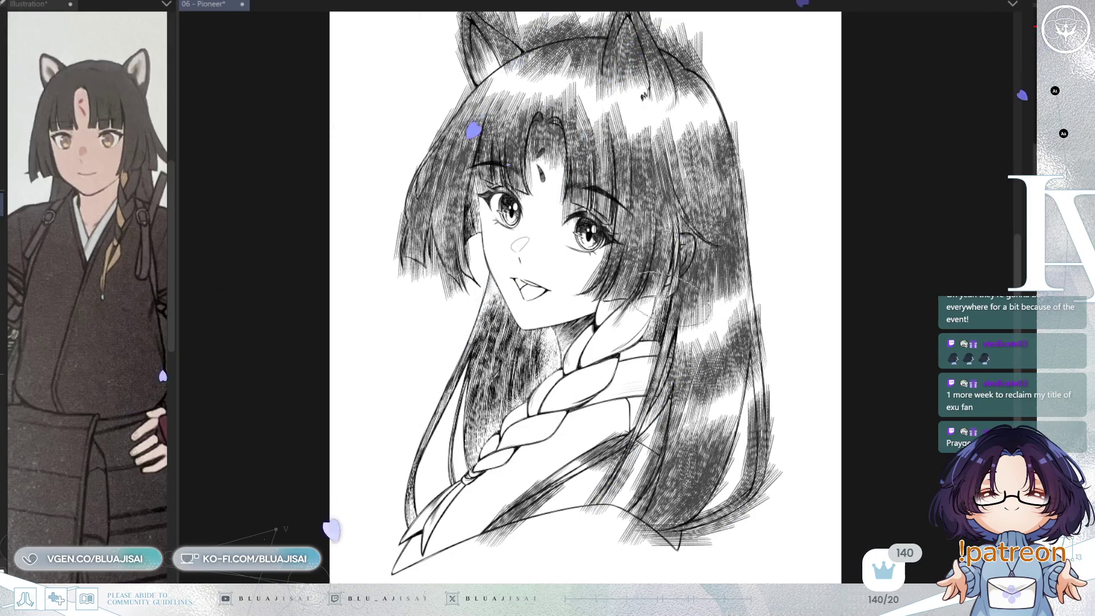
{"action": "scroll", "coordinate": [779, 279], "scroll_direction": "up", "scroll_amount": 1}
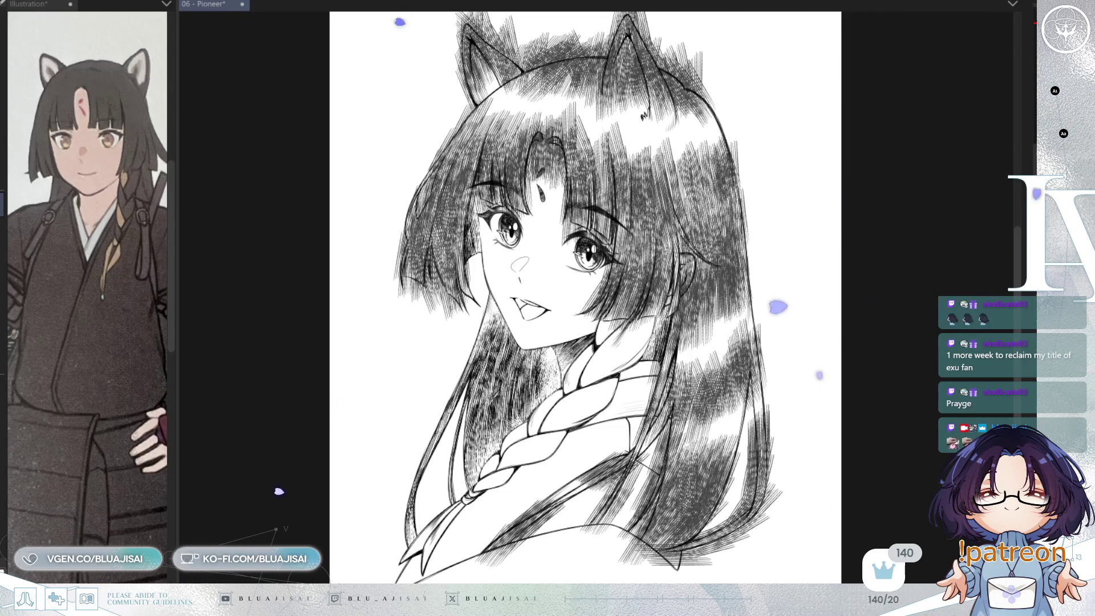
Paint a white highlight down the forehead strand, undoing the extra sideways stroke.
{"action": "scroll", "coordinate": [913, 278], "scroll_direction": "up", "scroll_amount": 3}
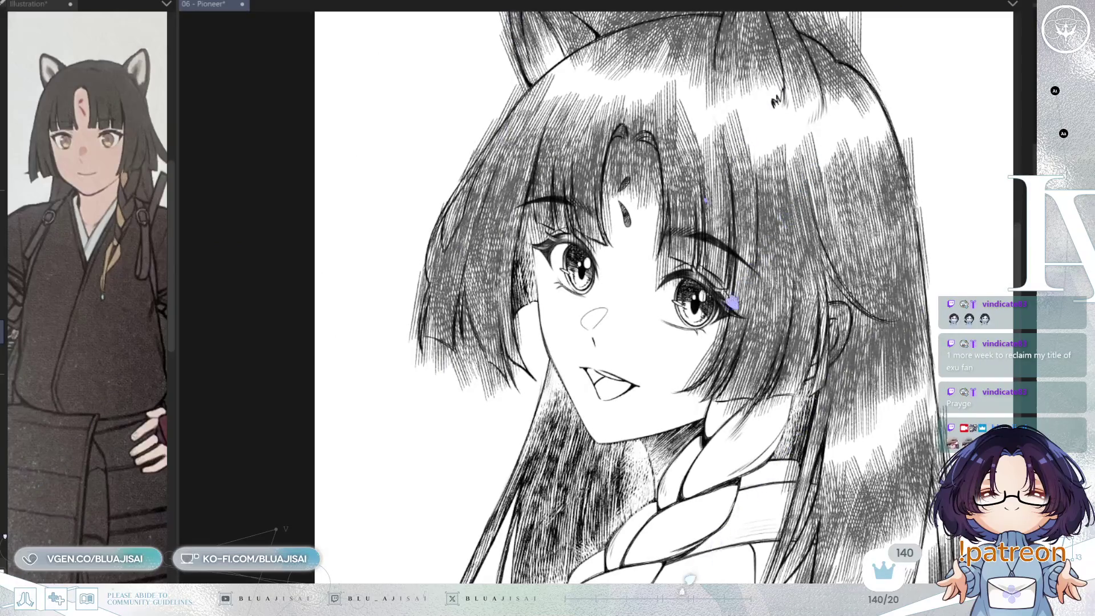
{"action": "scroll", "coordinate": [588, 142], "scroll_direction": "up", "scroll_amount": 2}
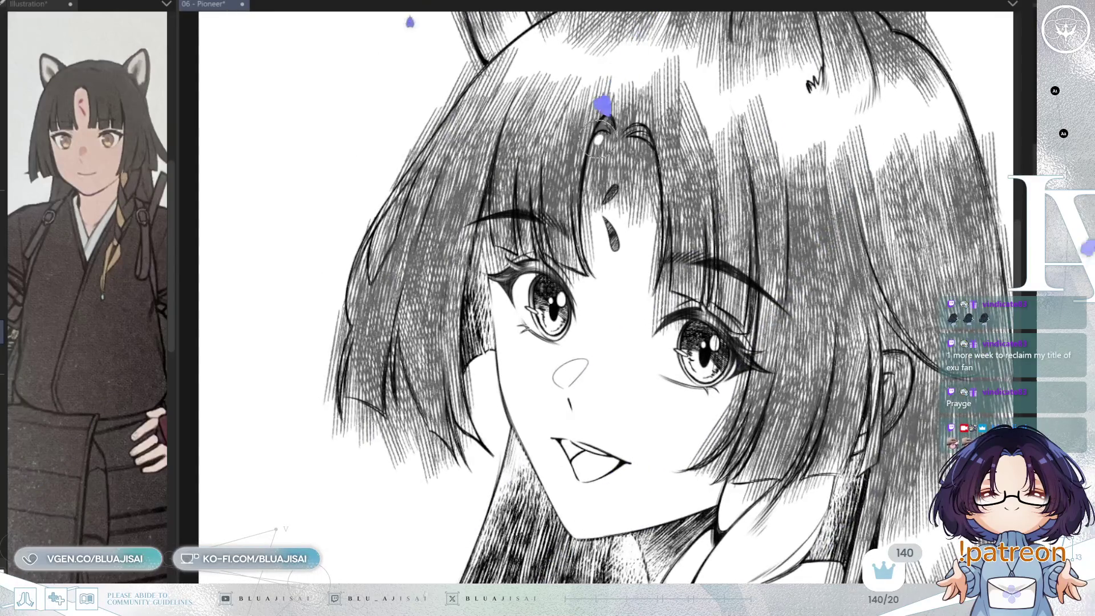
{"action": "left_click_drag", "start_coordinate": [598, 139], "coordinate": [592, 174]}
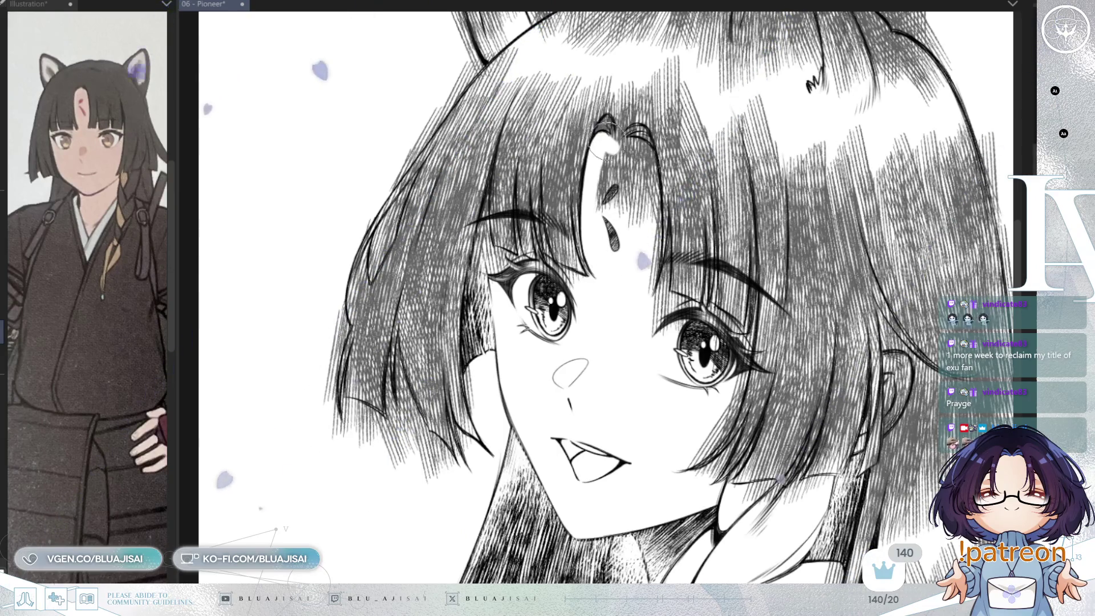
{"action": "left_click_drag", "start_coordinate": [603, 141], "coordinate": [619, 146]}
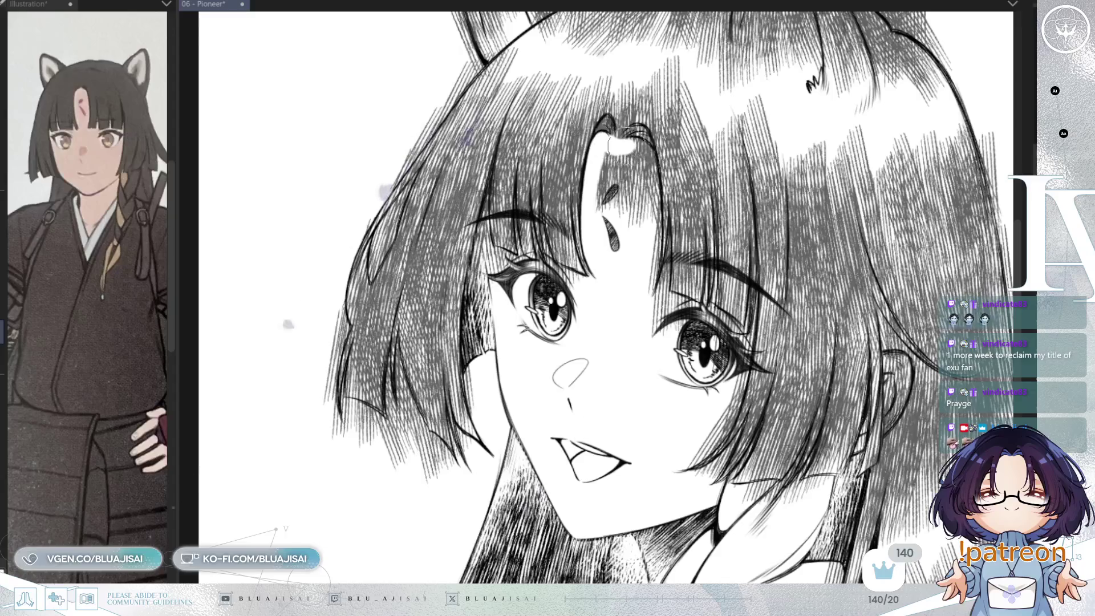
{"action": "key", "text": "ctrl+z"}
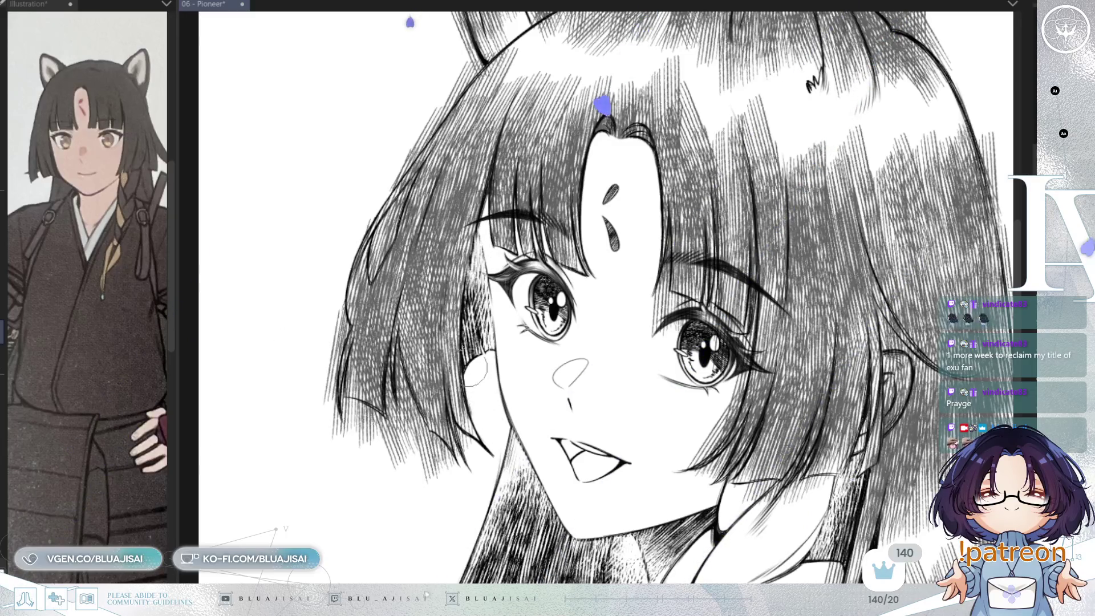
{"action": "left_click_drag", "start_coordinate": [338, 328], "coordinate": [406, 251]}
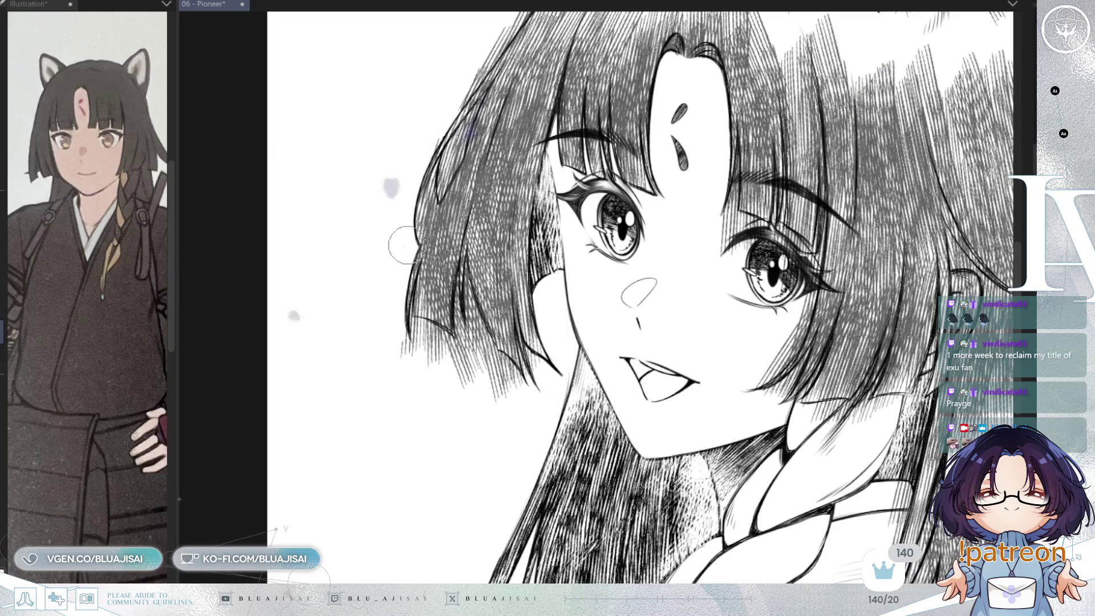
Flip the canvas view horizontally, then erase the faint hatch lines under the hair tip.
{"action": "left_click_drag", "start_coordinate": [395, 284], "coordinate": [296, 419]}
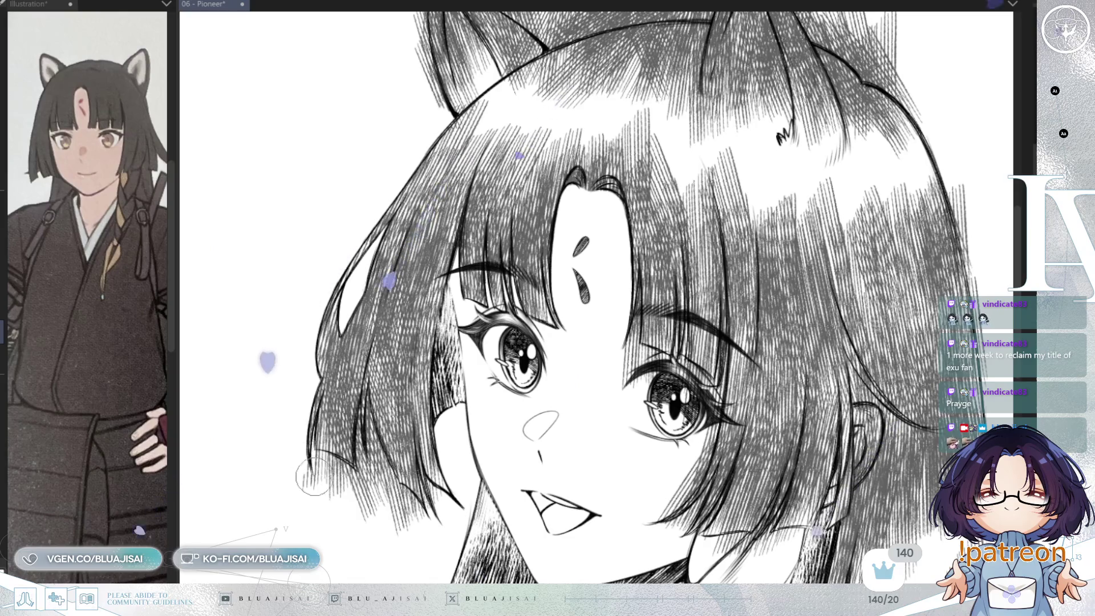
{"action": "key", "text": "h"}
{"action": "left_click_drag", "start_coordinate": [485, 342], "coordinate": [408, 234]}
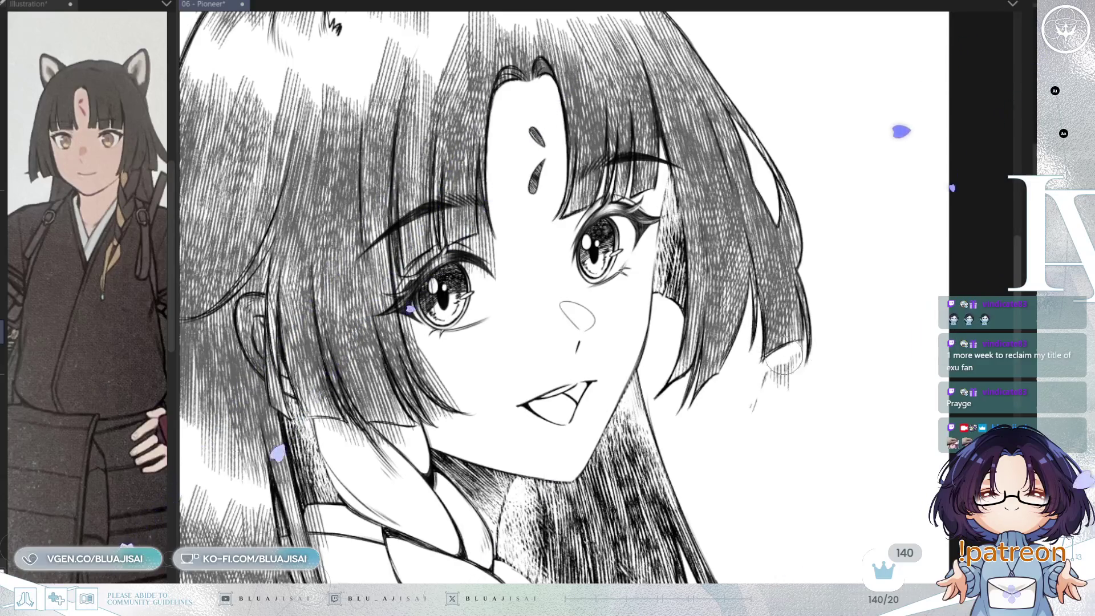
{"action": "left_click_drag", "start_coordinate": [798, 351], "coordinate": [796, 364]}
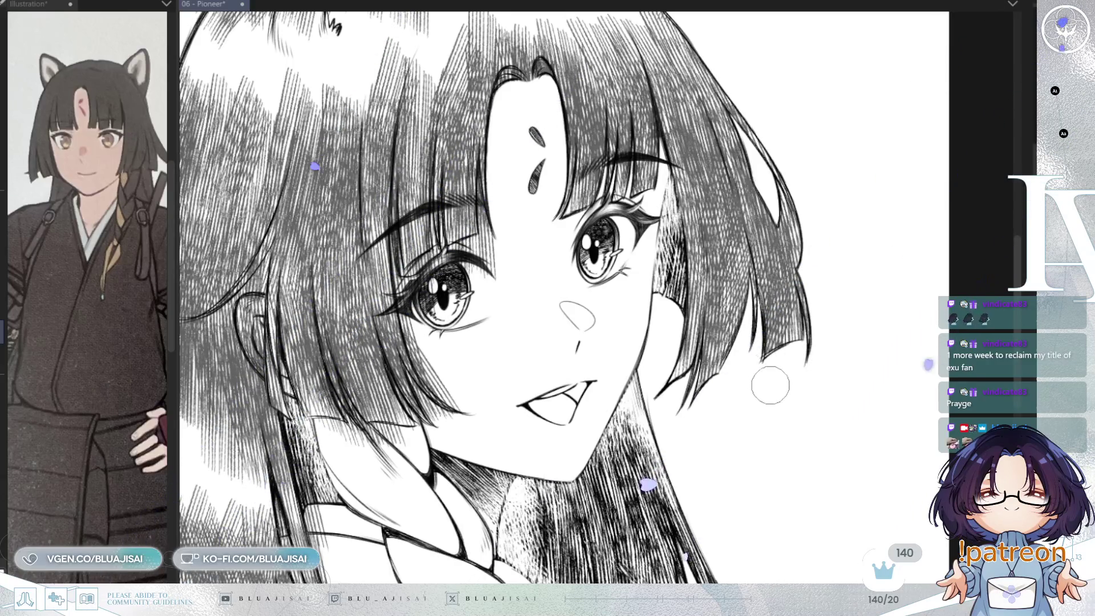
Extend the white highlight along the right ear's edge up toward its tip.
{"action": "scroll", "coordinate": [770, 385], "scroll_direction": "up", "scroll_amount": 5}
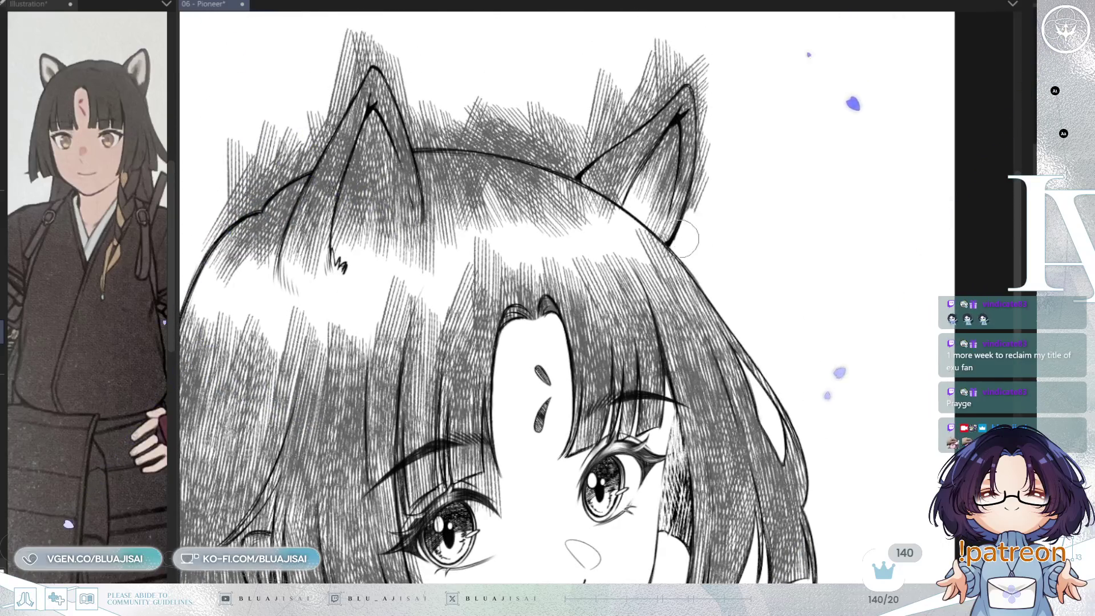
{"action": "scroll", "coordinate": [707, 153], "scroll_direction": "up", "scroll_amount": 2}
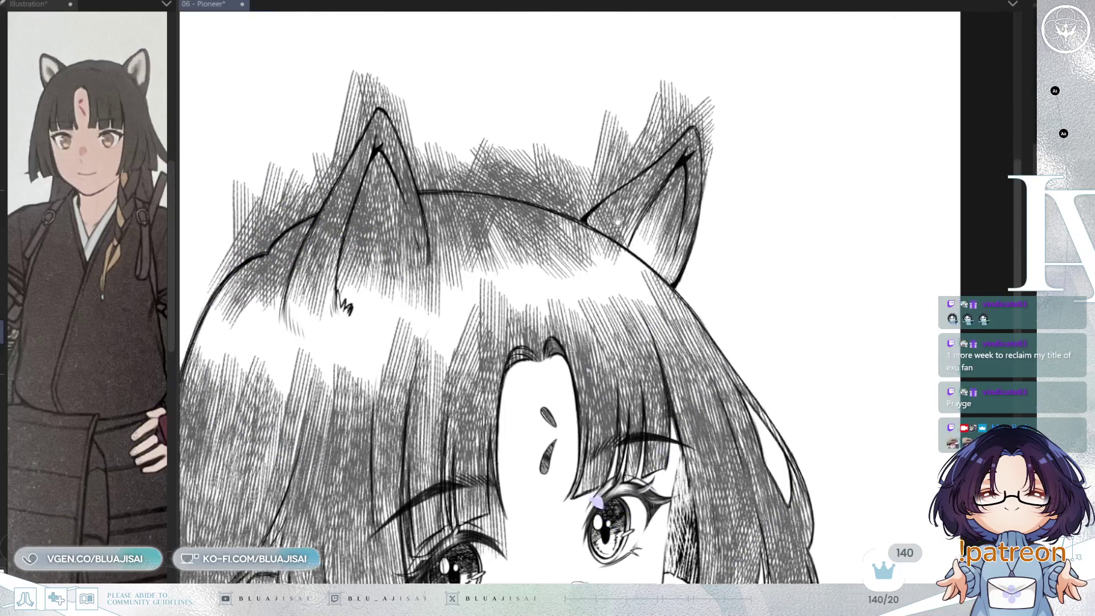
{"action": "left_click_drag", "start_coordinate": [595, 233], "coordinate": [657, 178]}
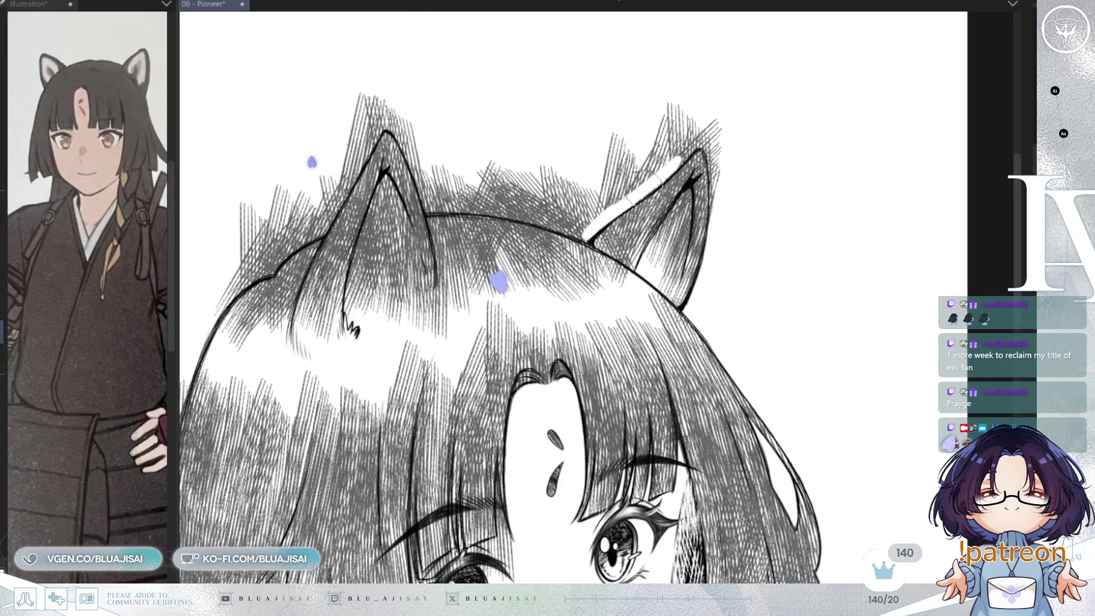
{"action": "scroll", "coordinate": [650, 200], "scroll_direction": "up", "scroll_amount": 1}
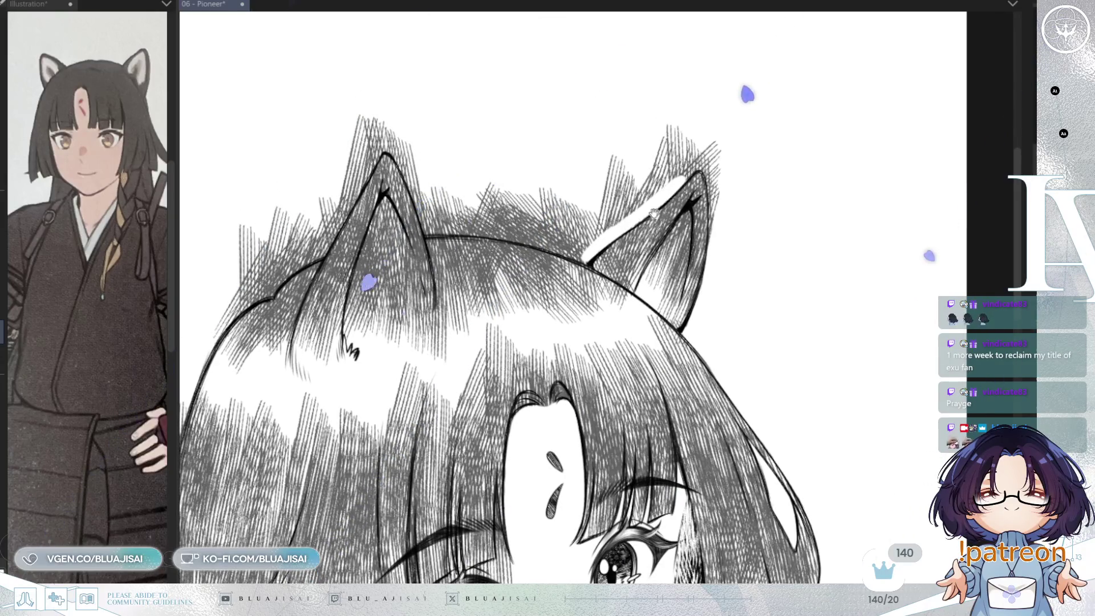
{"action": "scroll", "coordinate": [654, 214], "scroll_direction": "up", "scroll_amount": 1}
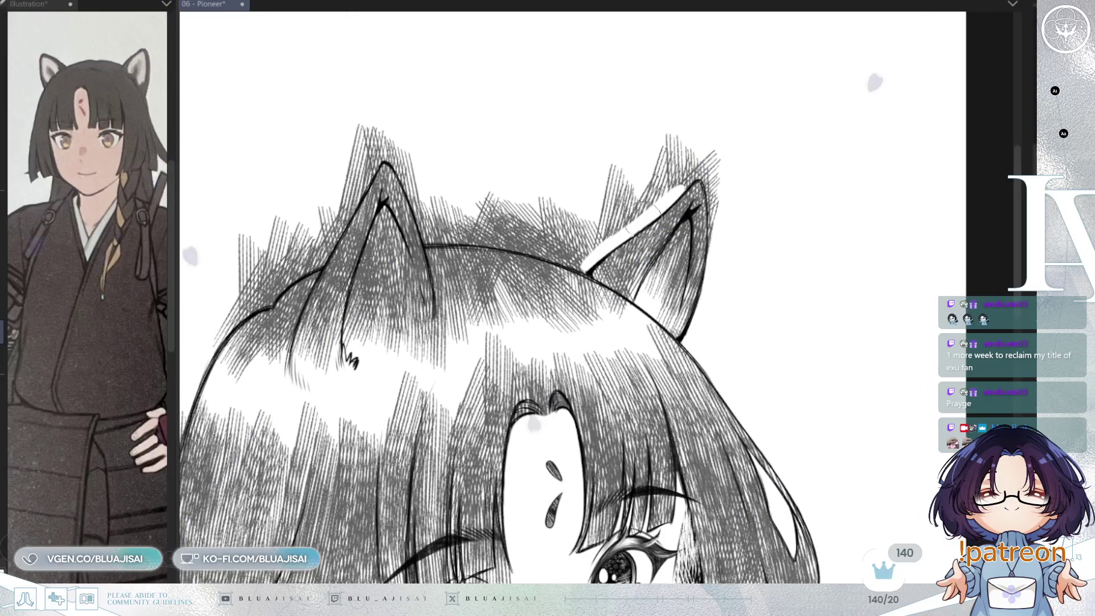
{"action": "left_click_drag", "start_coordinate": [642, 218], "coordinate": [682, 185]}
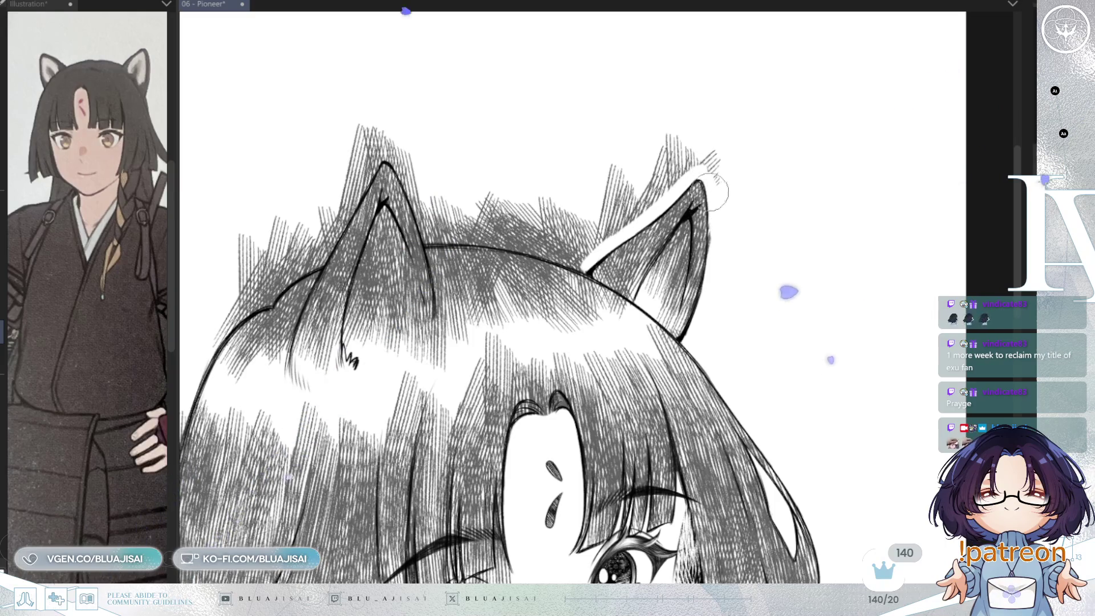
Erase stray hatching between the ears and around the left ear tip, then reset rotation.
{"action": "key", "text": "h"}
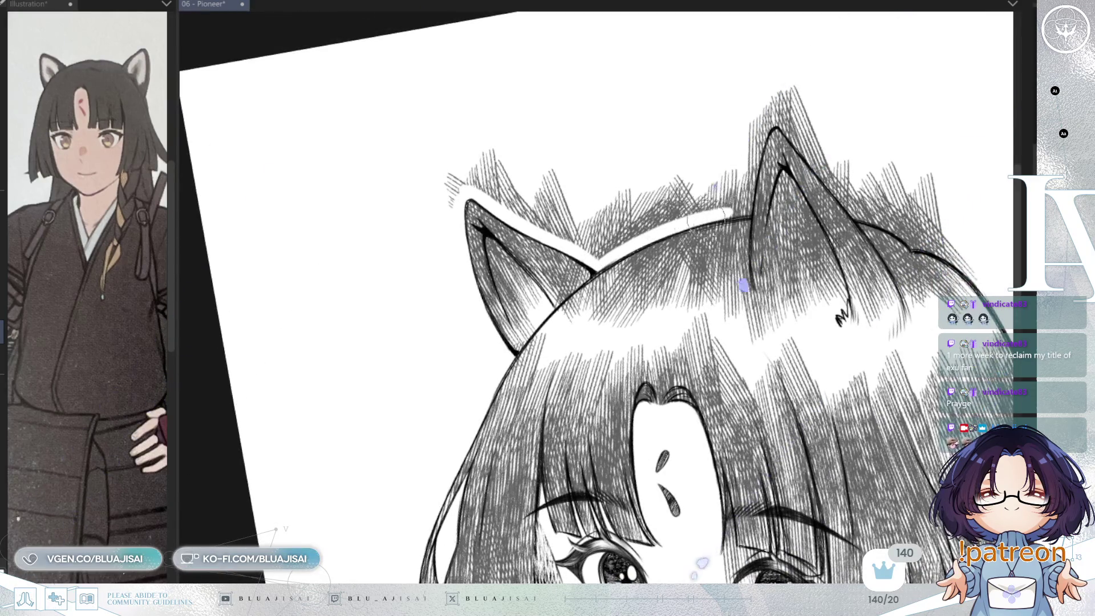
{"action": "key", "text": "asciicircum"}
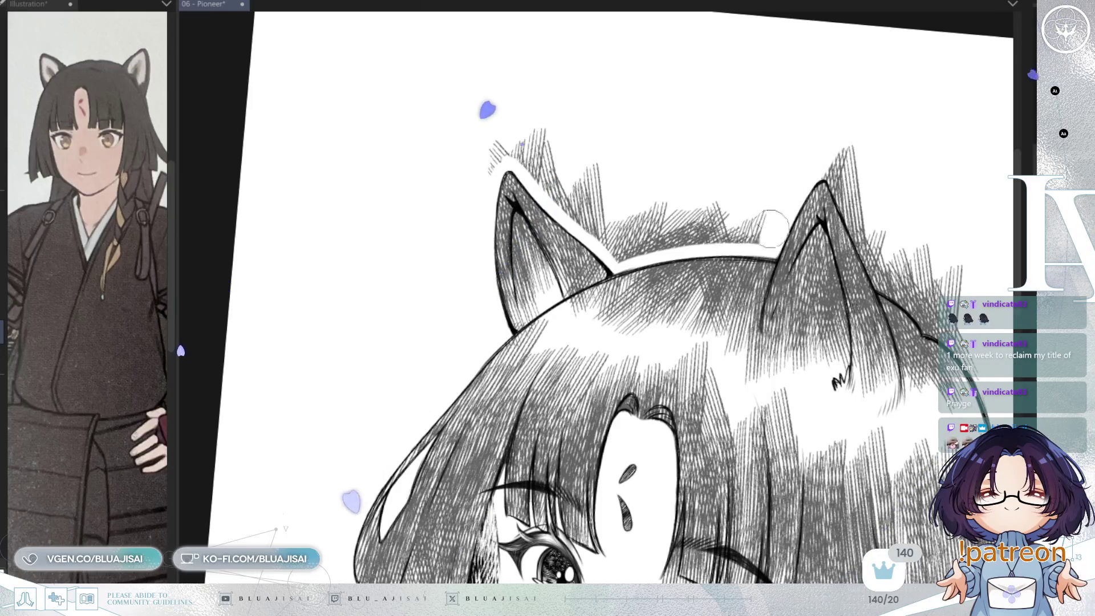
{"action": "mouse_move", "coordinate": [771, 228]}
{"action": "left_mouse_down"}
{"action": "mouse_move", "coordinate": [752, 220]}
{"action": "mouse_move", "coordinate": [700, 233]}
{"action": "mouse_move", "coordinate": [714, 242]}
{"action": "left_mouse_up"}
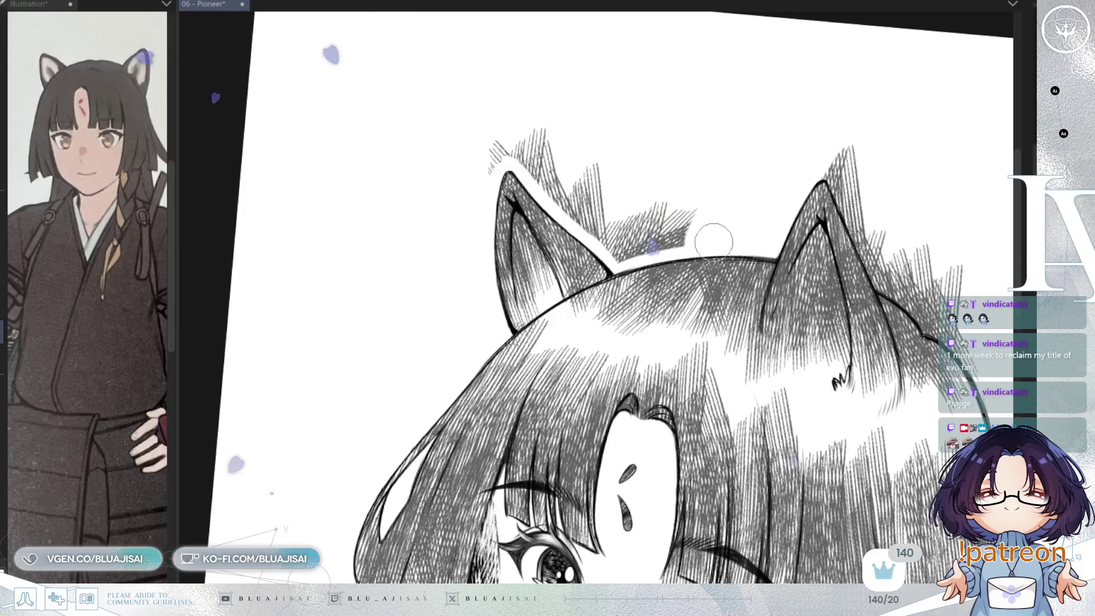
{"action": "key", "text": "minus"}
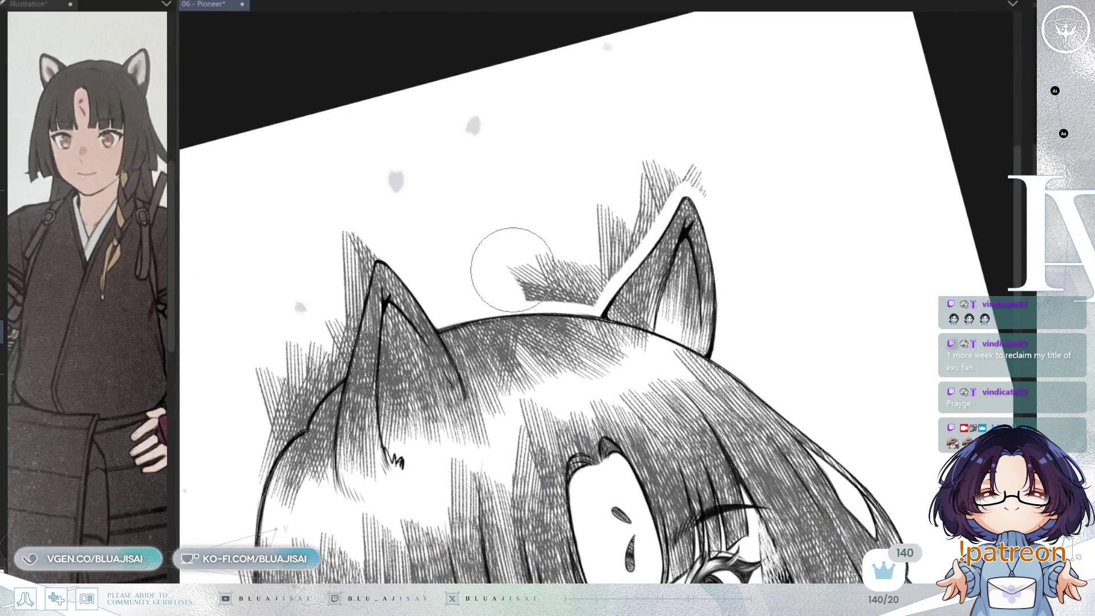
{"action": "mouse_move", "coordinate": [512, 269]}
{"action": "left_mouse_down"}
{"action": "mouse_move", "coordinate": [562, 265]}
{"action": "mouse_move", "coordinate": [593, 280]}
{"action": "mouse_move", "coordinate": [558, 251]}
{"action": "mouse_move", "coordinate": [604, 195]}
{"action": "mouse_move", "coordinate": [691, 159]}
{"action": "mouse_move", "coordinate": [694, 176]}
{"action": "mouse_move", "coordinate": [660, 171]}
{"action": "left_mouse_up"}
{"action": "key", "text": "asciicircum"}
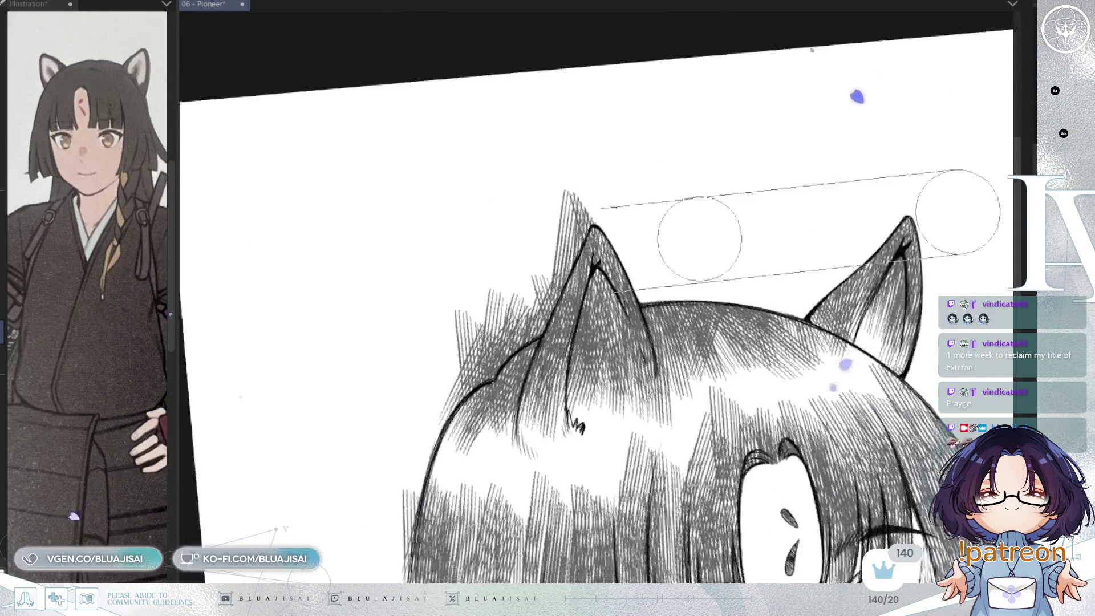
{"action": "key", "text": "asciicircum"}
{"action": "key", "text": "minus"}
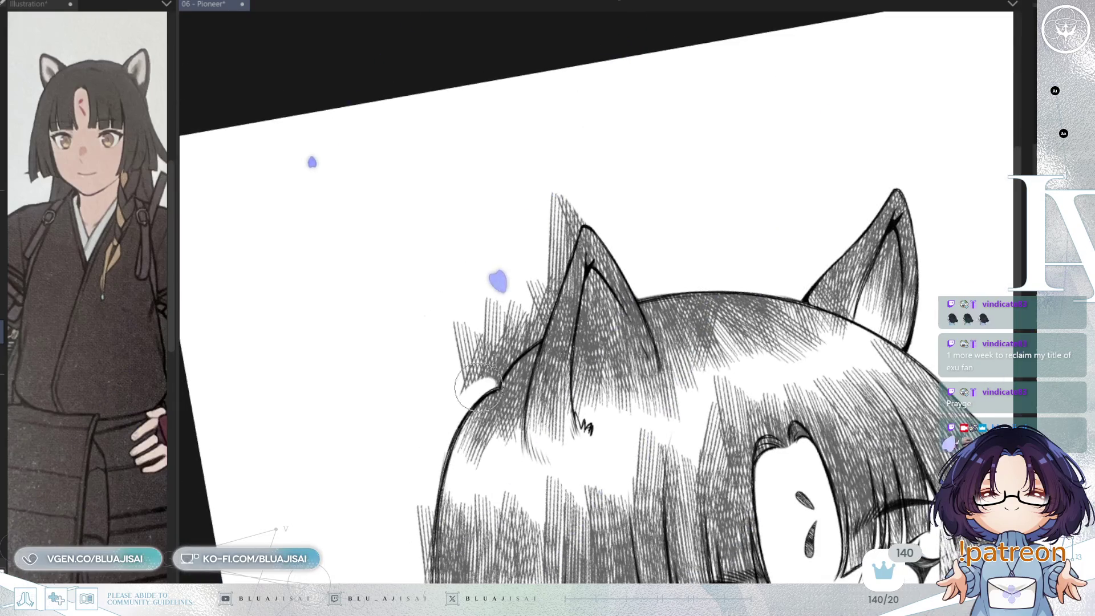
{"action": "mouse_move", "coordinate": [499, 368]}
{"action": "left_mouse_down"}
{"action": "mouse_move", "coordinate": [542, 291]}
{"action": "mouse_move", "coordinate": [541, 328]}
{"action": "mouse_move", "coordinate": [562, 241]}
{"action": "left_mouse_up"}
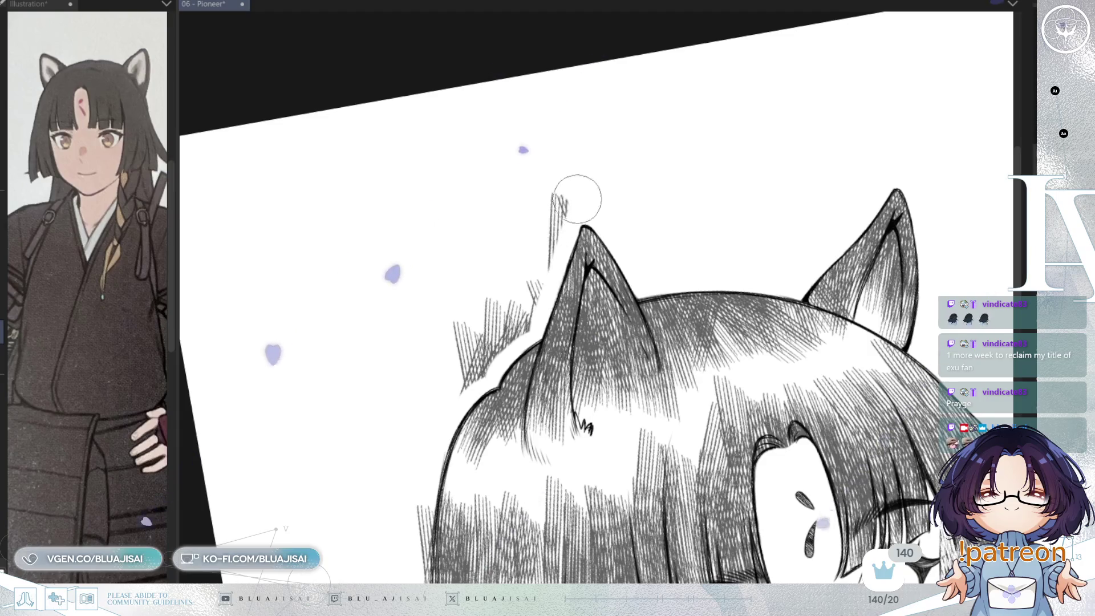
{"action": "mouse_move", "coordinate": [575, 188]}
{"action": "left_mouse_down"}
{"action": "mouse_move", "coordinate": [563, 182]}
{"action": "mouse_move", "coordinate": [527, 289]}
{"action": "mouse_move", "coordinate": [544, 315]}
{"action": "left_mouse_up"}
{"action": "key", "text": "ctrl+@"}
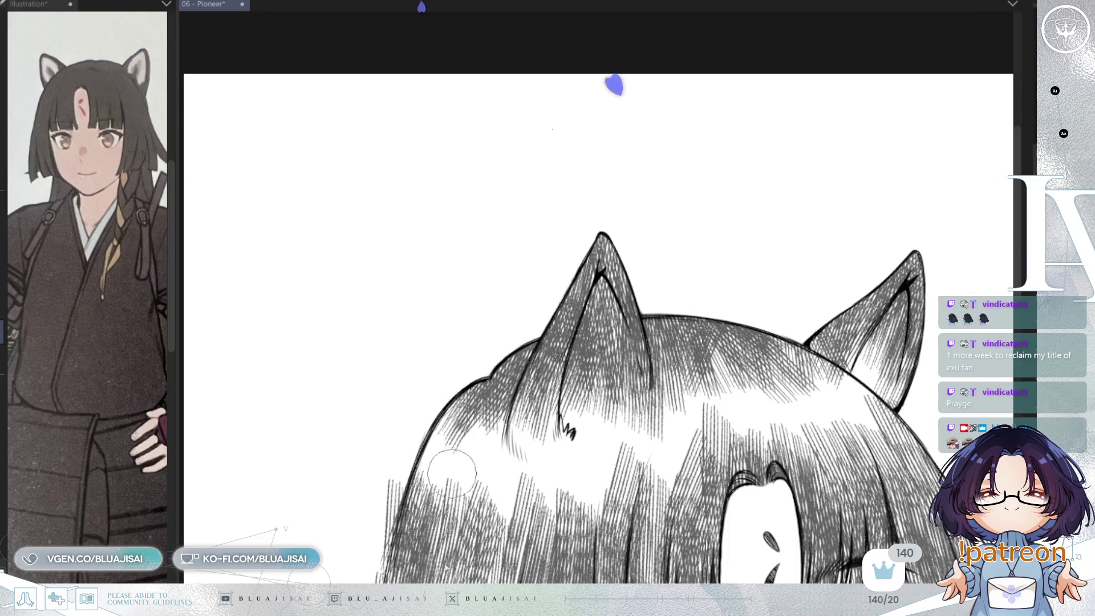
Erase stray hatching along the hair's outer edge and white out the dark notch at the tip.
{"action": "left_click_drag", "start_coordinate": [404, 456], "coordinate": [499, 233]}
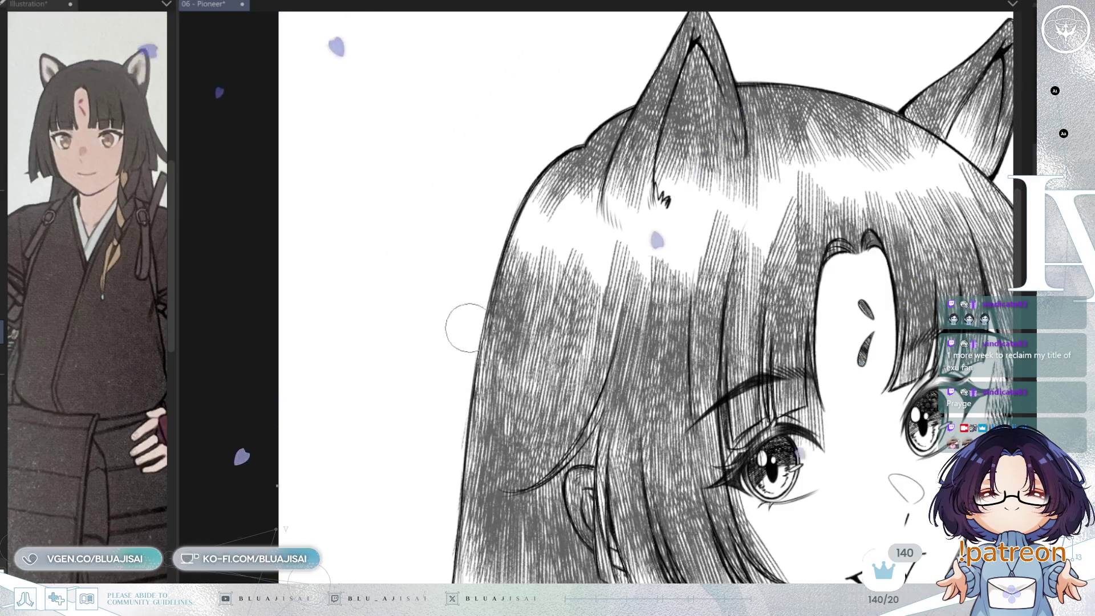
{"action": "left_click_drag", "start_coordinate": [446, 470], "coordinate": [490, 198]}
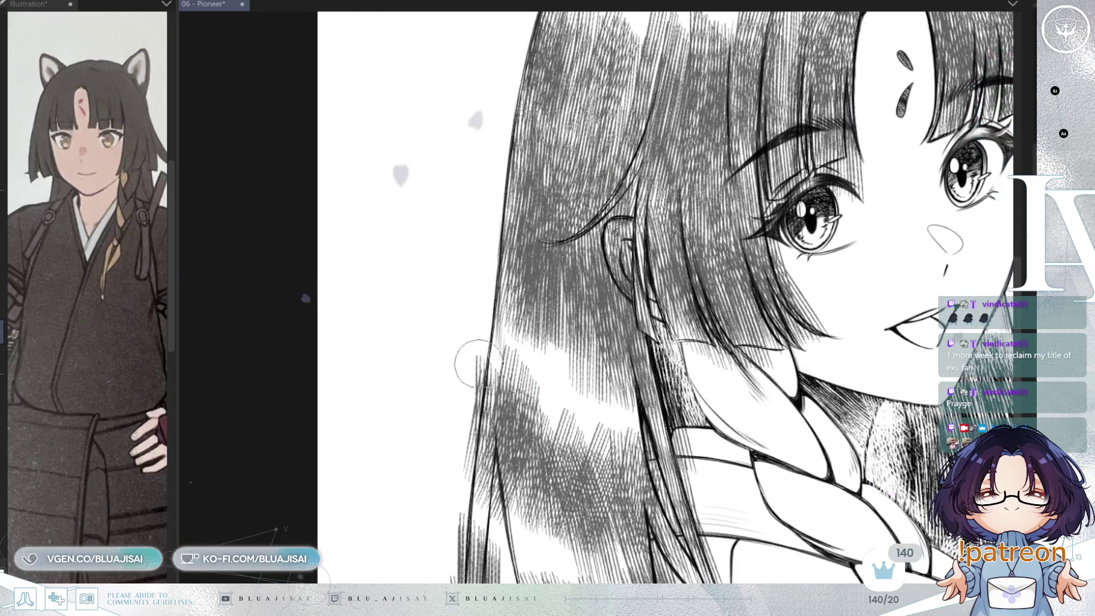
{"action": "left_click_drag", "start_coordinate": [456, 465], "coordinate": [462, 312]}
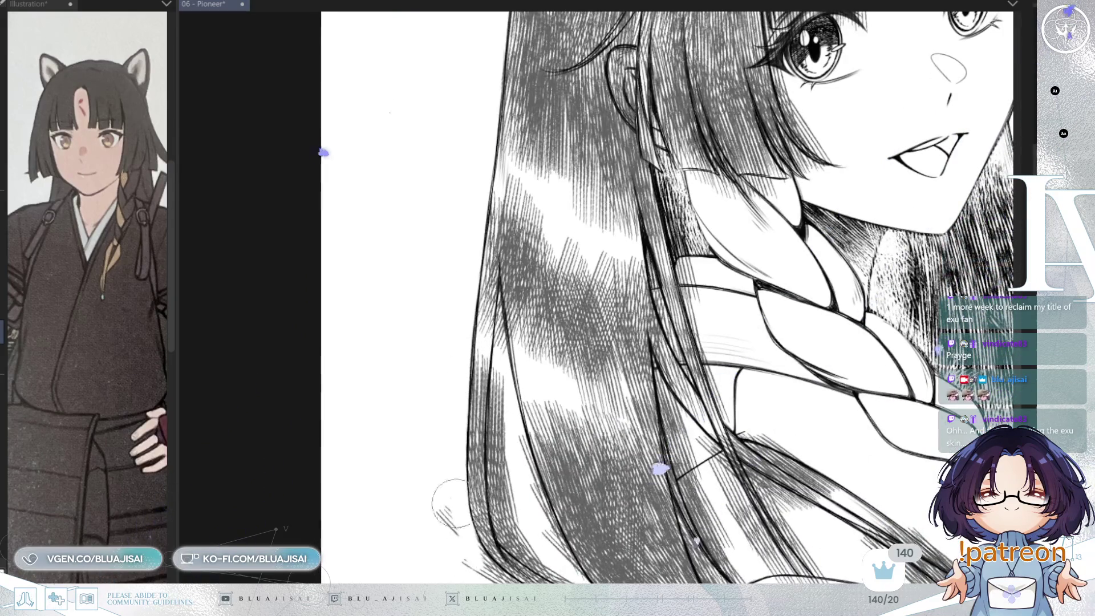
{"action": "mouse_move", "coordinate": [489, 568]}
{"action": "left_mouse_down"}
{"action": "mouse_move", "coordinate": [420, 236]}
{"action": "mouse_move", "coordinate": [388, 182]}
{"action": "left_mouse_up"}
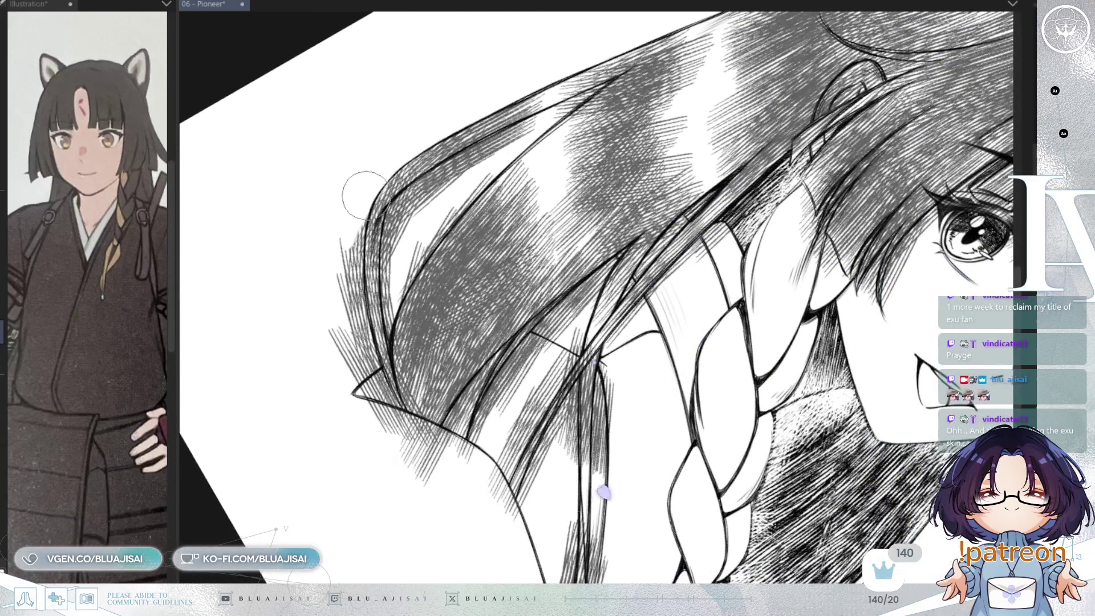
{"action": "left_click_drag", "start_coordinate": [358, 319], "coordinate": [382, 399]}
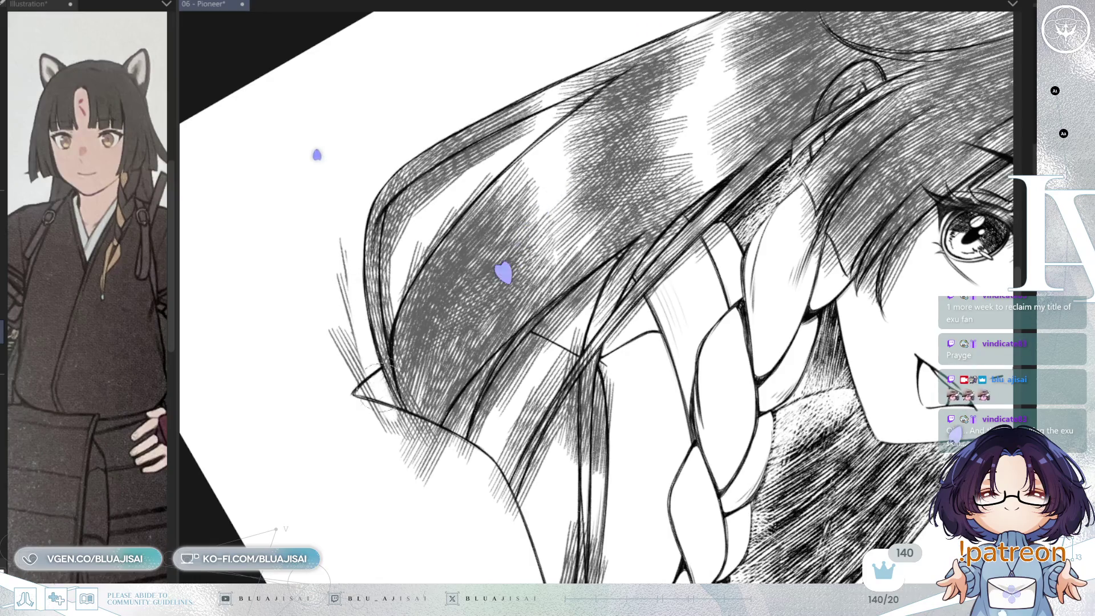
{"action": "mouse_move", "coordinate": [342, 239]}
{"action": "left_mouse_down"}
{"action": "mouse_move", "coordinate": [341, 306]}
{"action": "mouse_move", "coordinate": [378, 417]}
{"action": "left_mouse_up"}
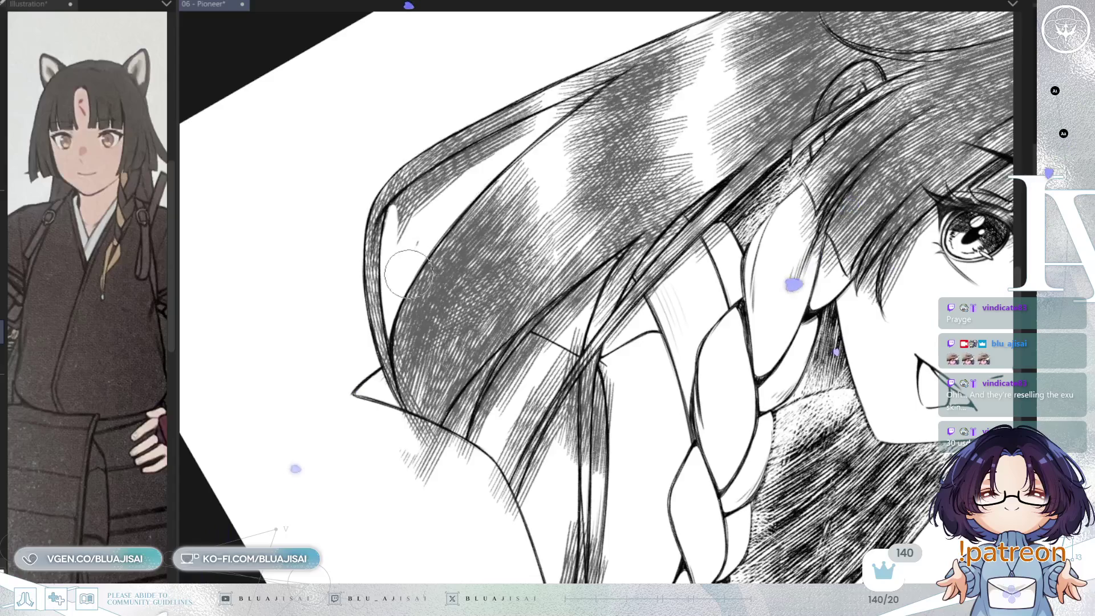
{"action": "key", "text": "minus"}
{"action": "left_click_drag", "start_coordinate": [406, 235], "coordinate": [389, 239]}
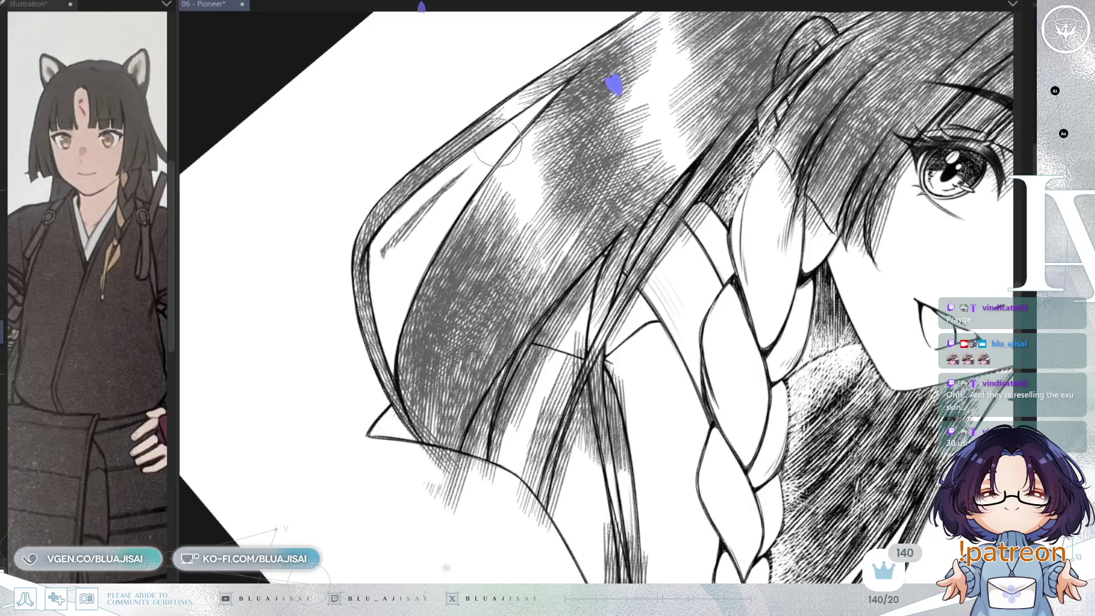
Lighten the hatching on the long lower hair strand near the neck and braid.
{"action": "key", "text": "minus"}
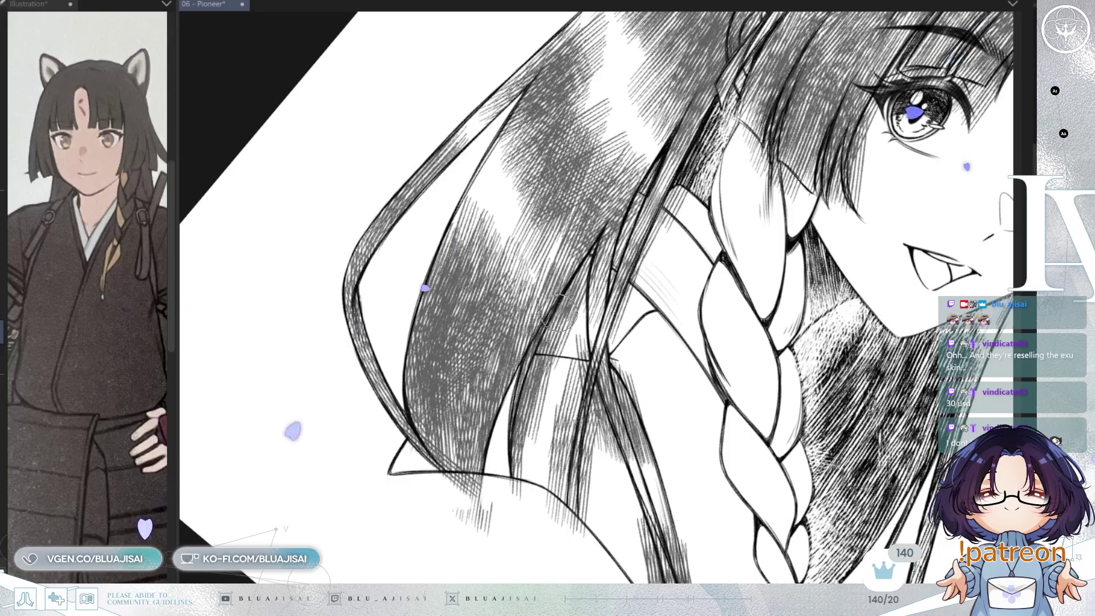
{"action": "mouse_move", "coordinate": [558, 313]}
{"action": "left_mouse_down"}
{"action": "mouse_move", "coordinate": [520, 451]}
{"action": "mouse_move", "coordinate": [525, 393]}
{"action": "left_mouse_up"}
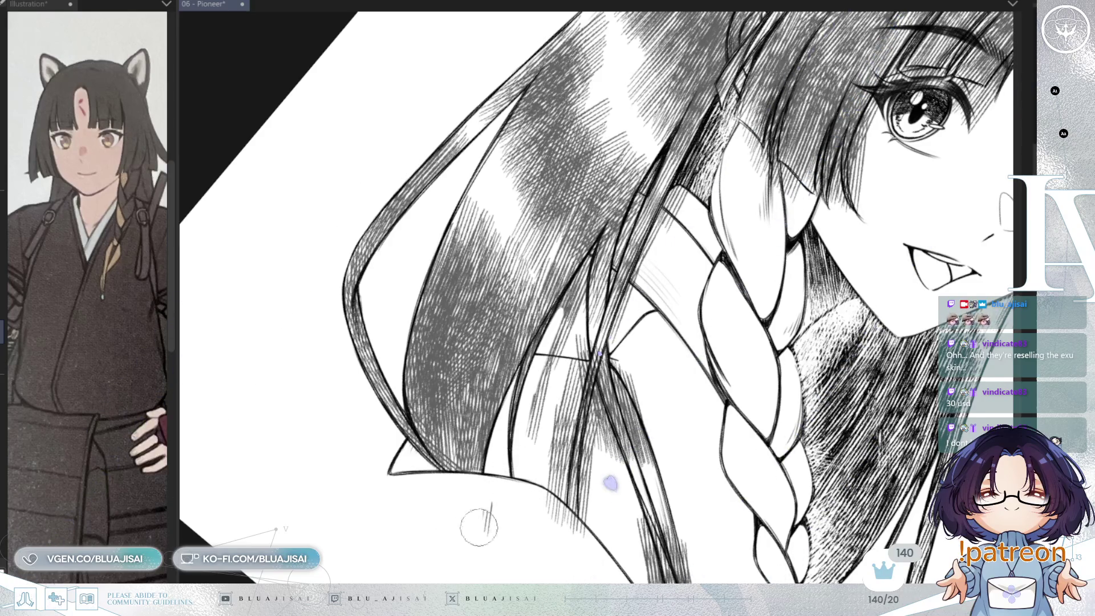
{"action": "left_click_drag", "start_coordinate": [562, 311], "coordinate": [557, 318]}
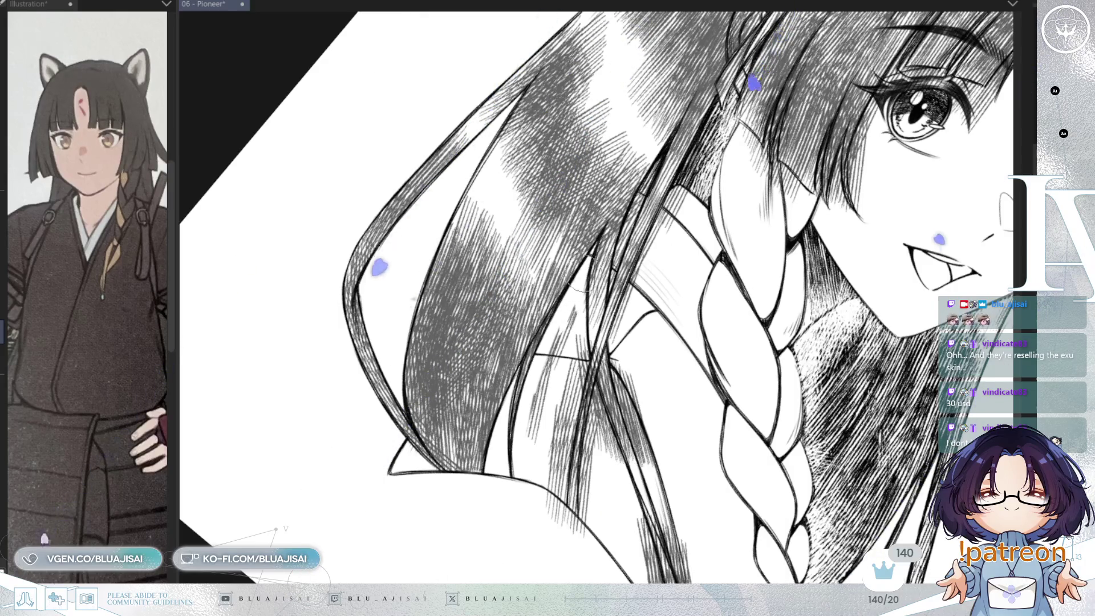
{"action": "mouse_move", "coordinate": [579, 359]}
{"action": "left_mouse_down"}
{"action": "mouse_move", "coordinate": [564, 462]}
{"action": "mouse_move", "coordinate": [545, 419]}
{"action": "mouse_move", "coordinate": [528, 433]}
{"action": "mouse_move", "coordinate": [570, 331]}
{"action": "mouse_move", "coordinate": [562, 445]}
{"action": "mouse_move", "coordinate": [591, 479]}
{"action": "mouse_move", "coordinate": [578, 521]}
{"action": "left_mouse_up"}
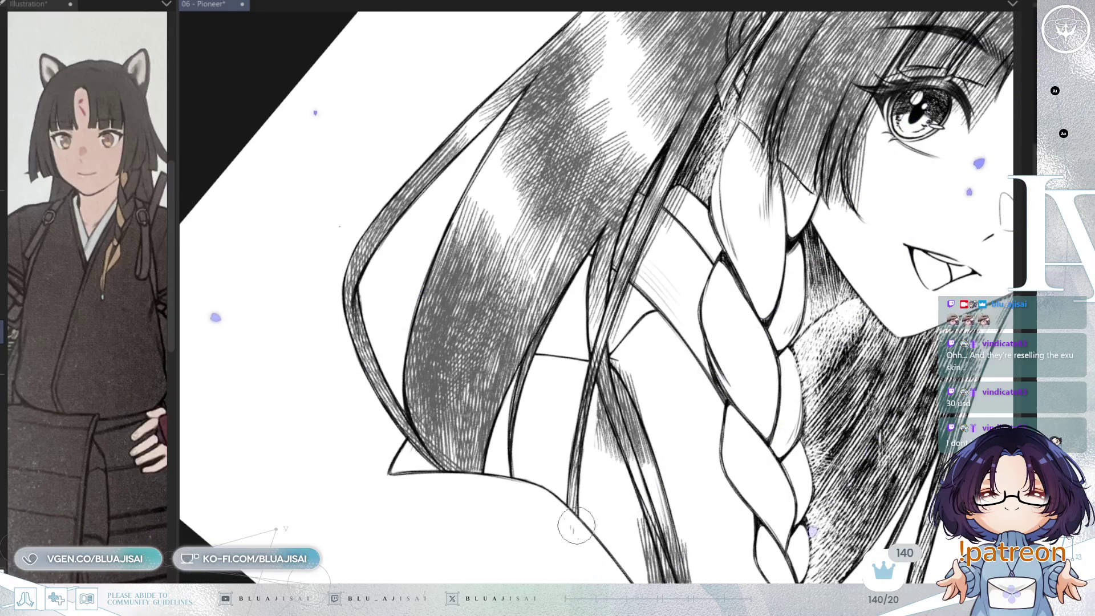
{"action": "left_click_drag", "start_coordinate": [586, 465], "coordinate": [596, 397]}
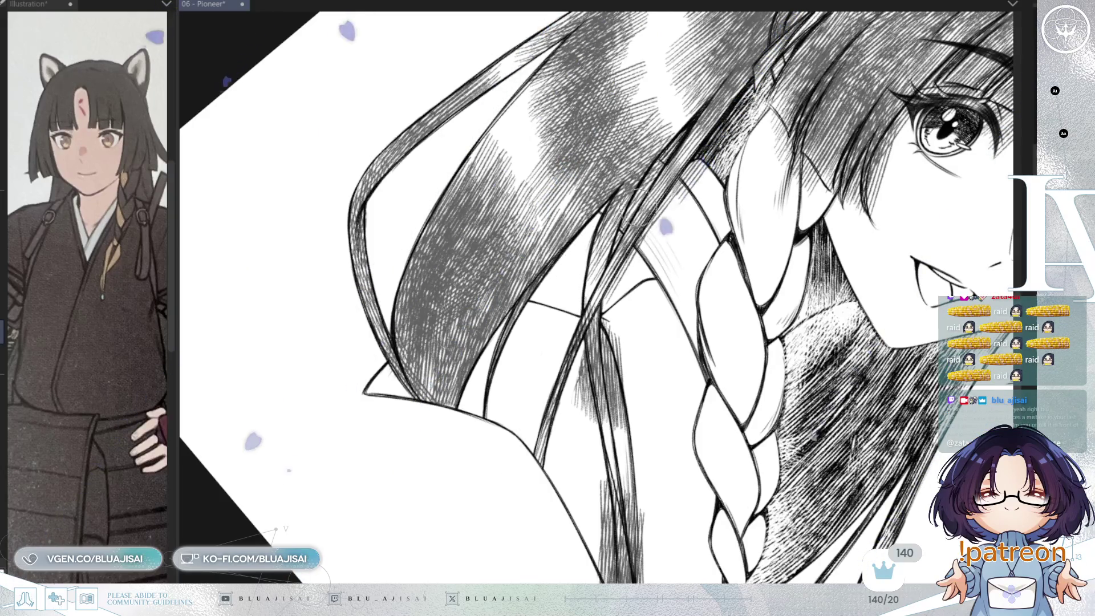
{"action": "left_click_drag", "start_coordinate": [596, 223], "coordinate": [570, 334]}
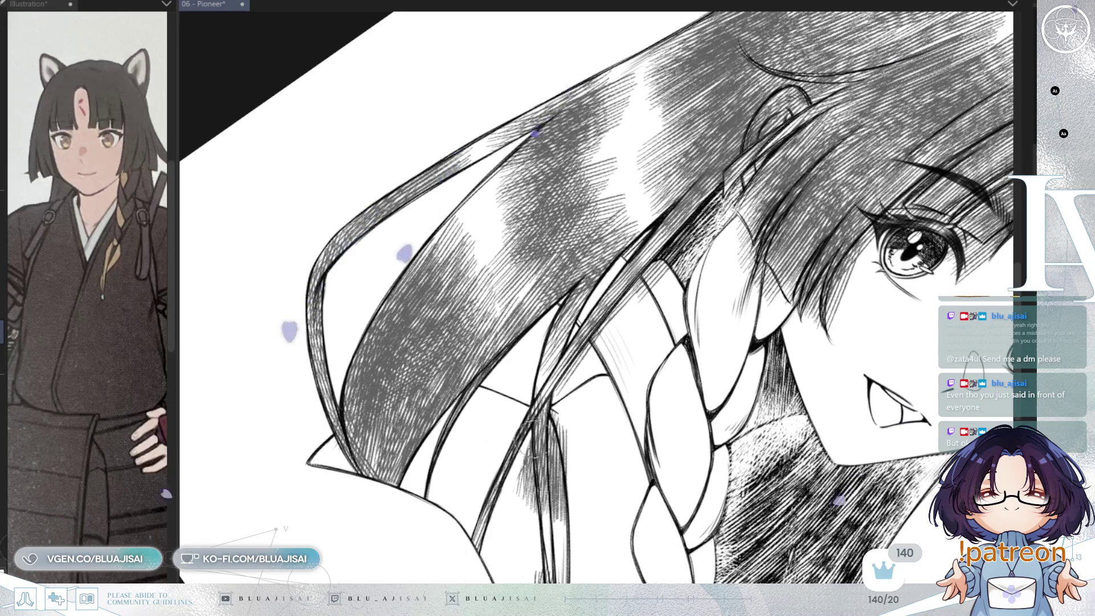
{"action": "left_click_drag", "start_coordinate": [538, 421], "coordinate": [526, 191]}
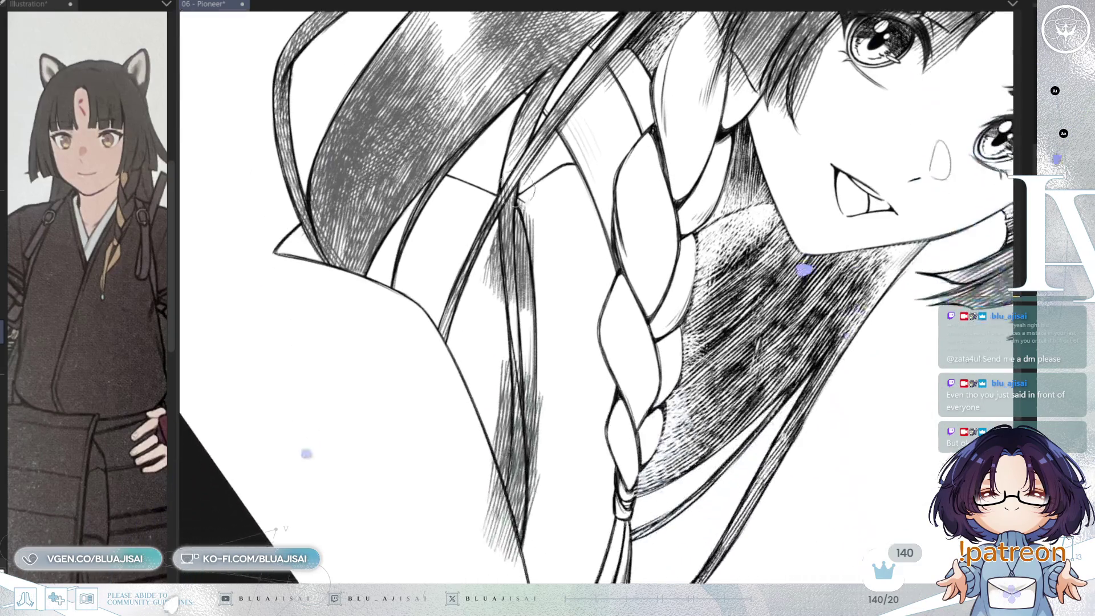
Erase stray hatching on the strands beside the braid, down to the strand ends.
{"action": "left_click_drag", "start_coordinate": [494, 235], "coordinate": [494, 234]}
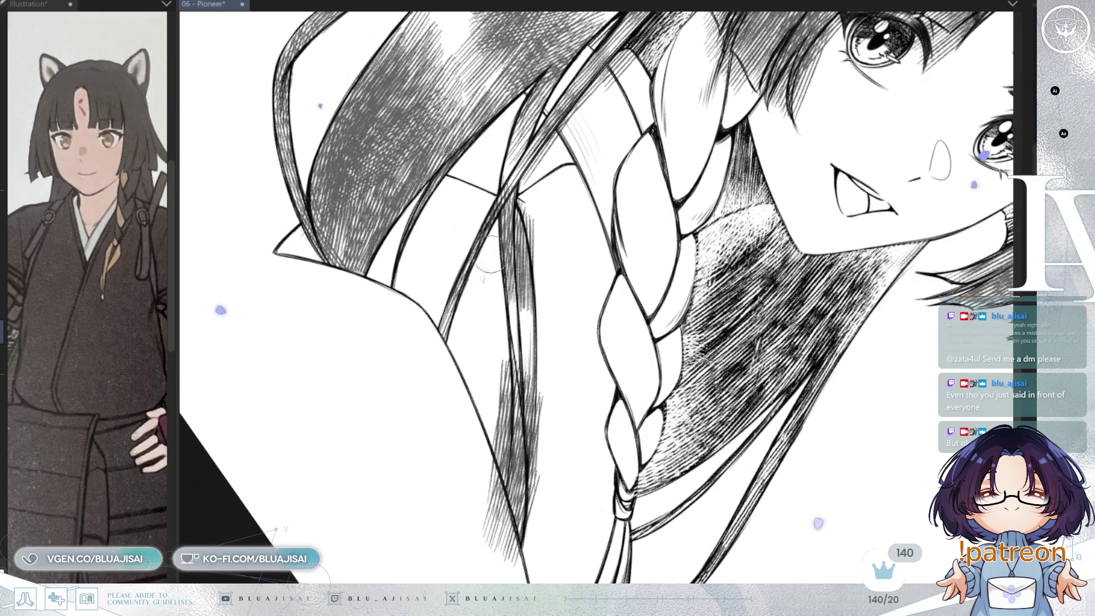
{"action": "left_click_drag", "start_coordinate": [498, 341], "coordinate": [499, 385]}
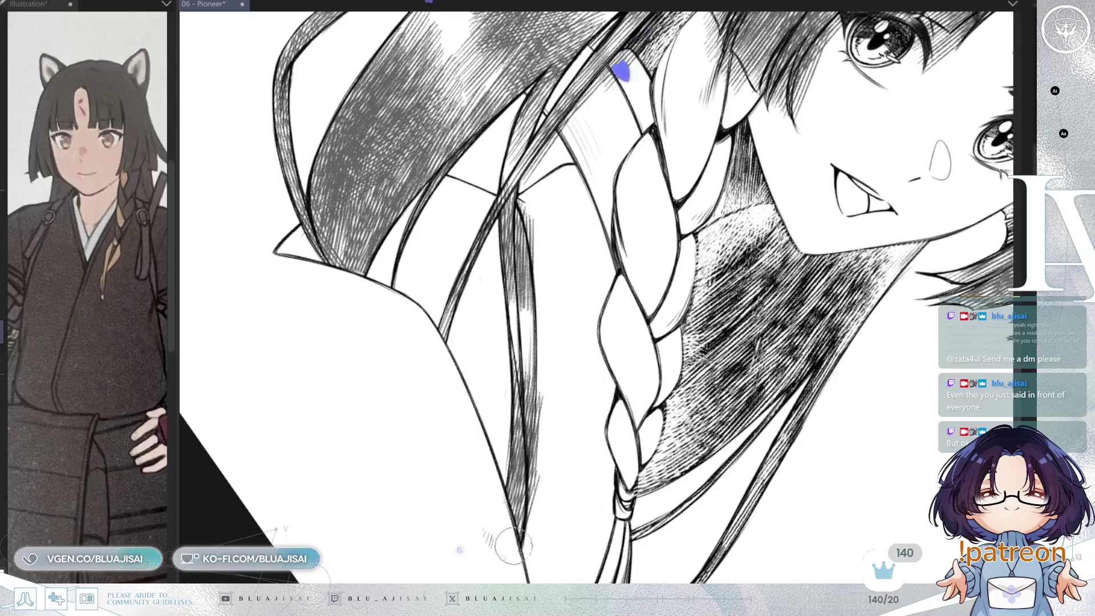
{"action": "left_click_drag", "start_coordinate": [514, 545], "coordinate": [502, 576]}
{"action": "key", "text": "ctrl+at"}
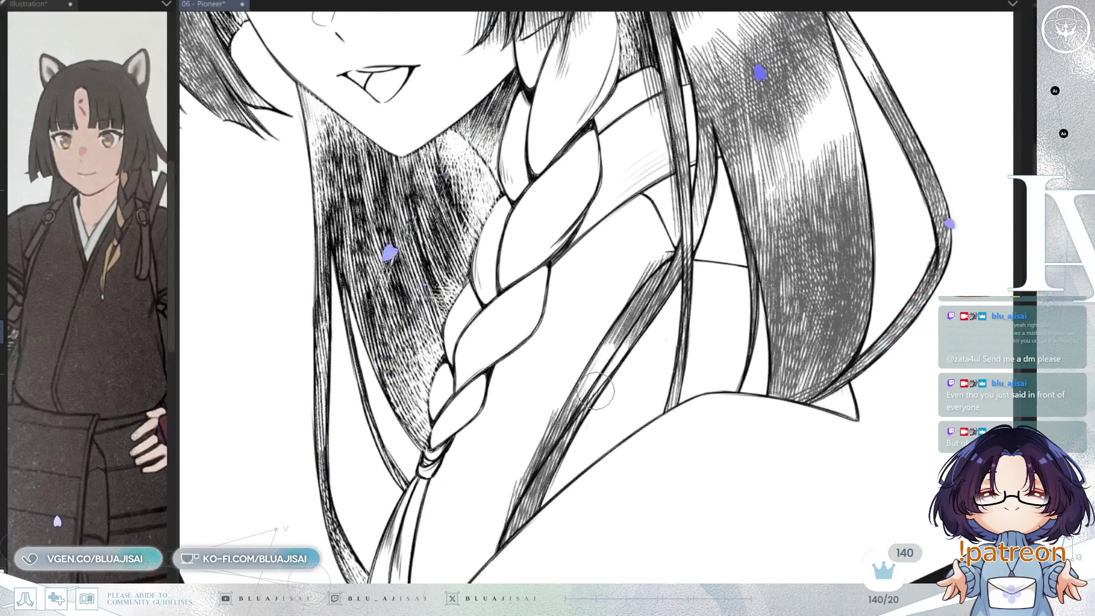
{"action": "left_click_drag", "start_coordinate": [595, 392], "coordinate": [462, 502]}
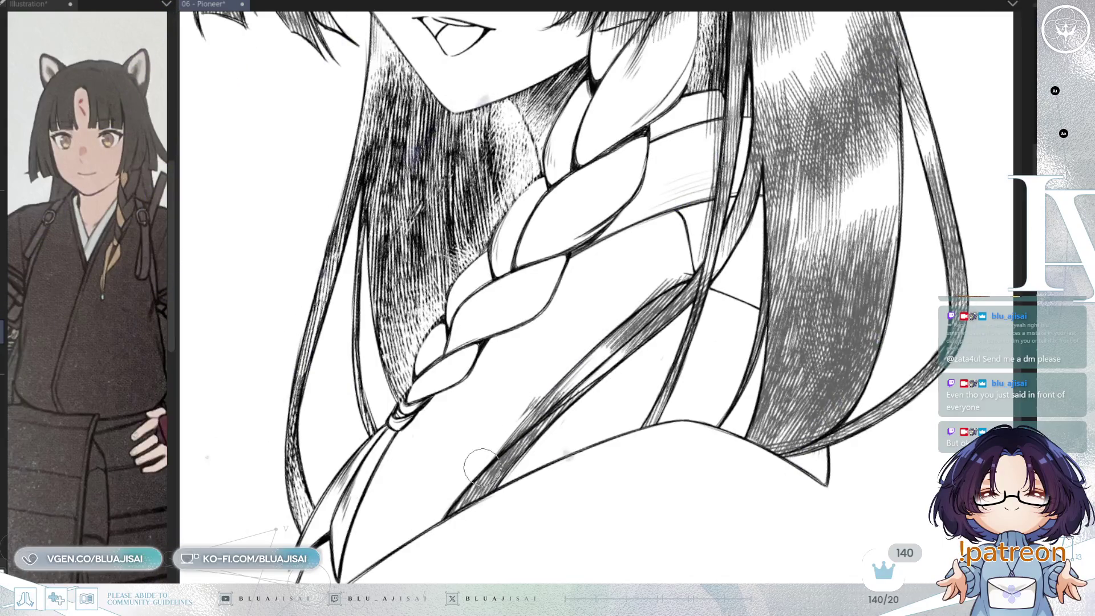
{"action": "mouse_move", "coordinate": [473, 479]}
{"action": "left_mouse_down"}
{"action": "mouse_move", "coordinate": [525, 411]}
{"action": "mouse_move", "coordinate": [565, 453]}
{"action": "left_mouse_up"}
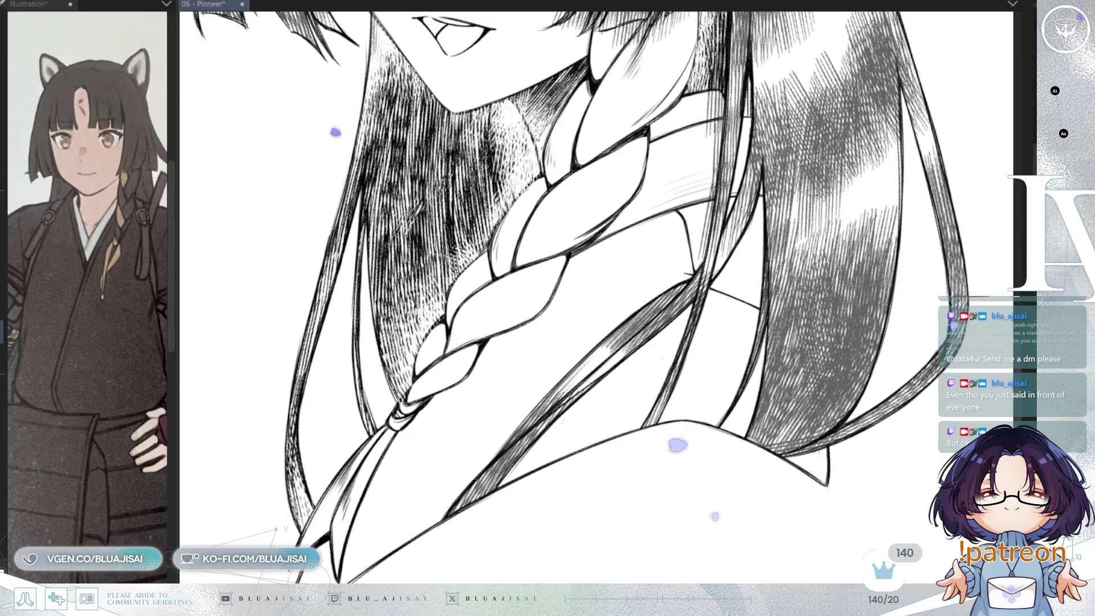
Redraw the edge where two hair strands meet.
{"action": "left_click_drag", "start_coordinate": [682, 277], "coordinate": [611, 337]}
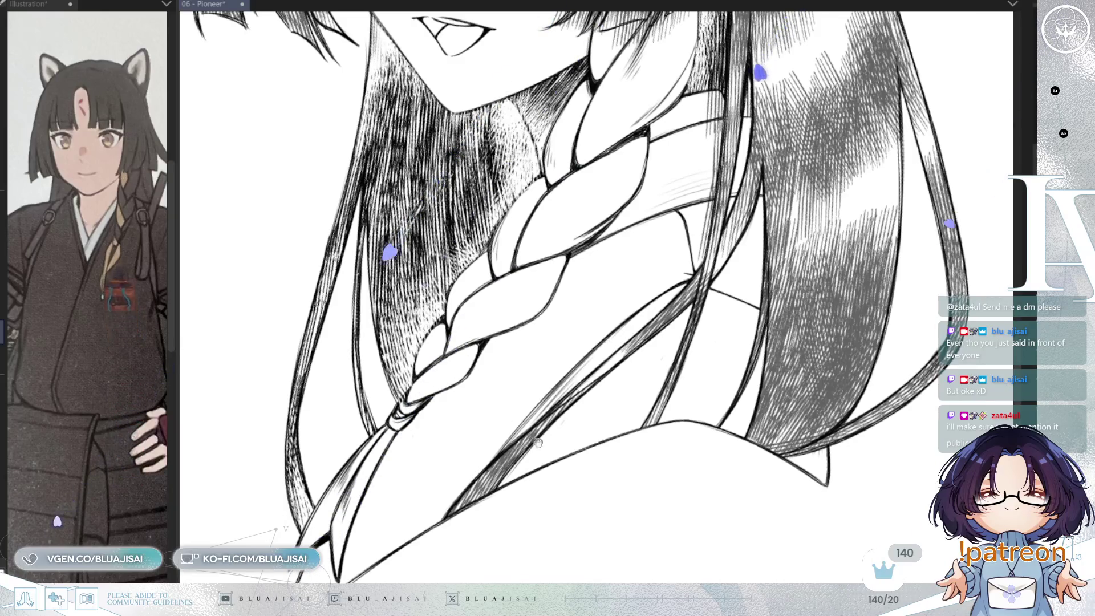
{"action": "key", "text": "minus"}
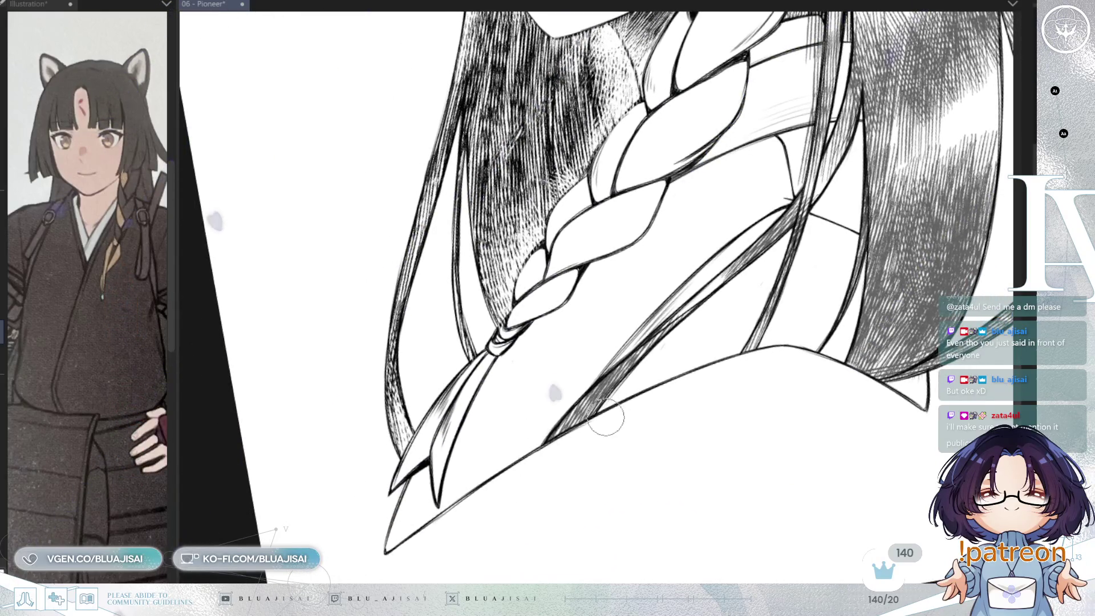
{"action": "key", "text": "ctrl+at"}
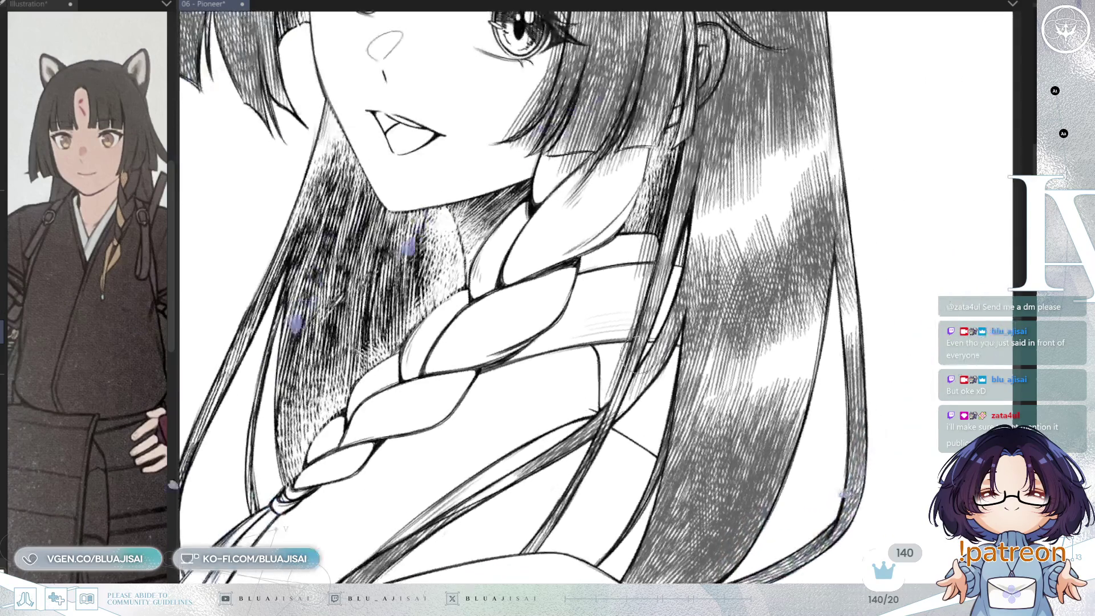
{"action": "key", "text": "h"}
{"action": "key", "text": "minus"}
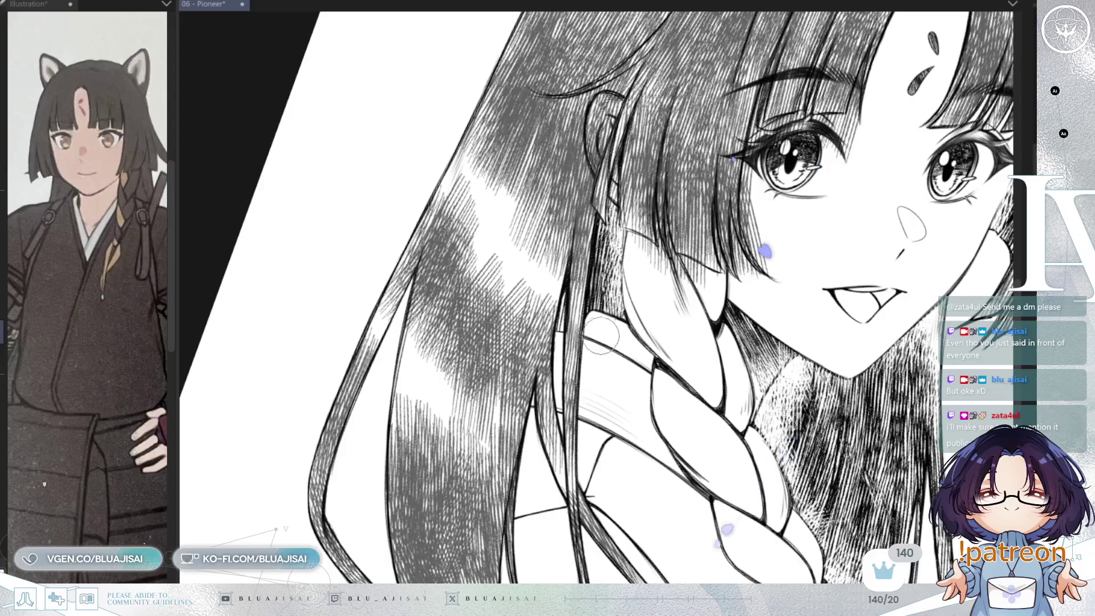
{"action": "left_click_drag", "start_coordinate": [697, 356], "coordinate": [610, 404]}
{"action": "key", "text": "asciicircum"}
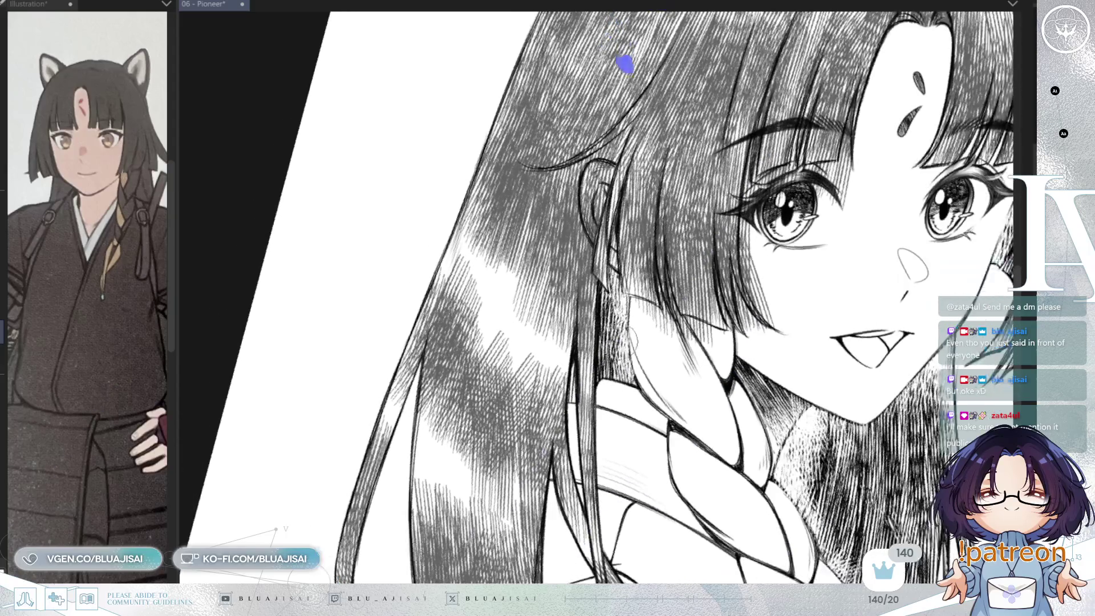
{"action": "scroll", "coordinate": [595, 289], "scroll_direction": "up", "scroll_amount": 2}
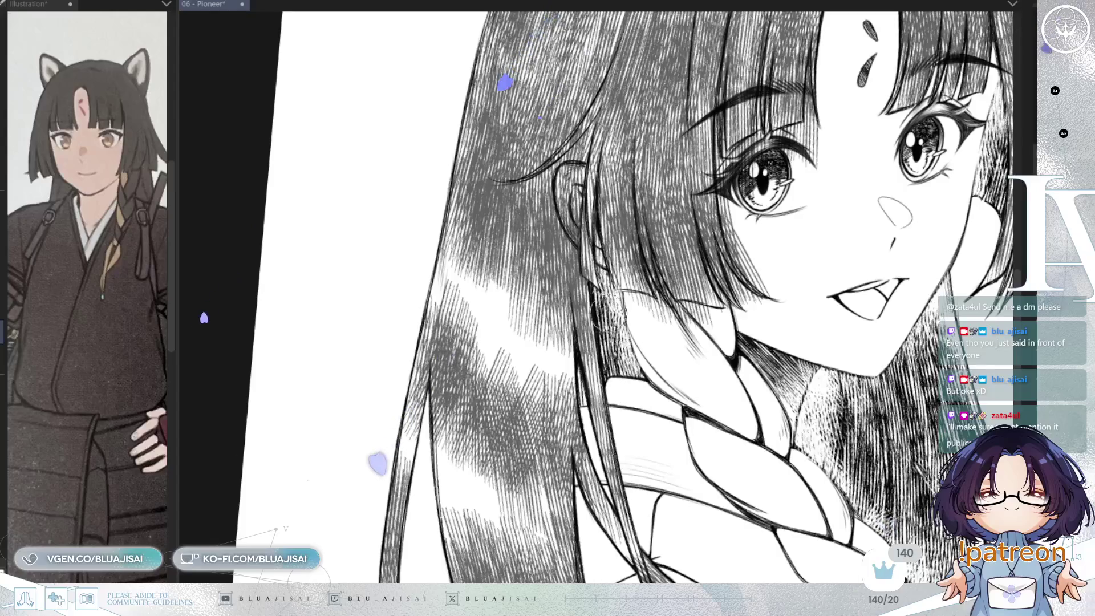
{"action": "scroll", "coordinate": [611, 323], "scroll_direction": "up", "scroll_amount": 3}
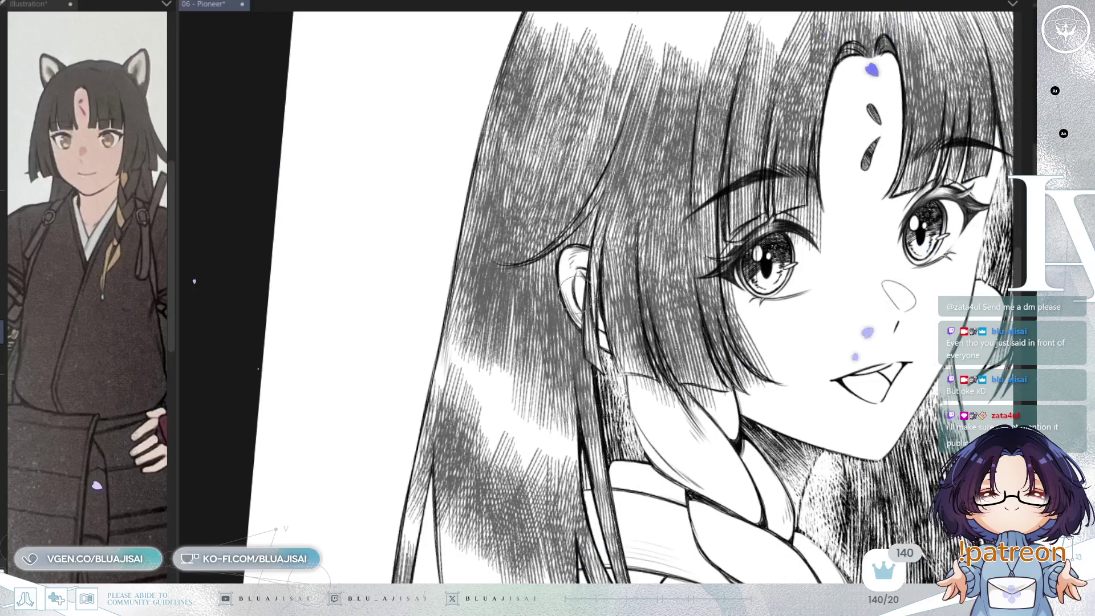
{"action": "left_click_drag", "start_coordinate": [700, 239], "coordinate": [631, 318]}
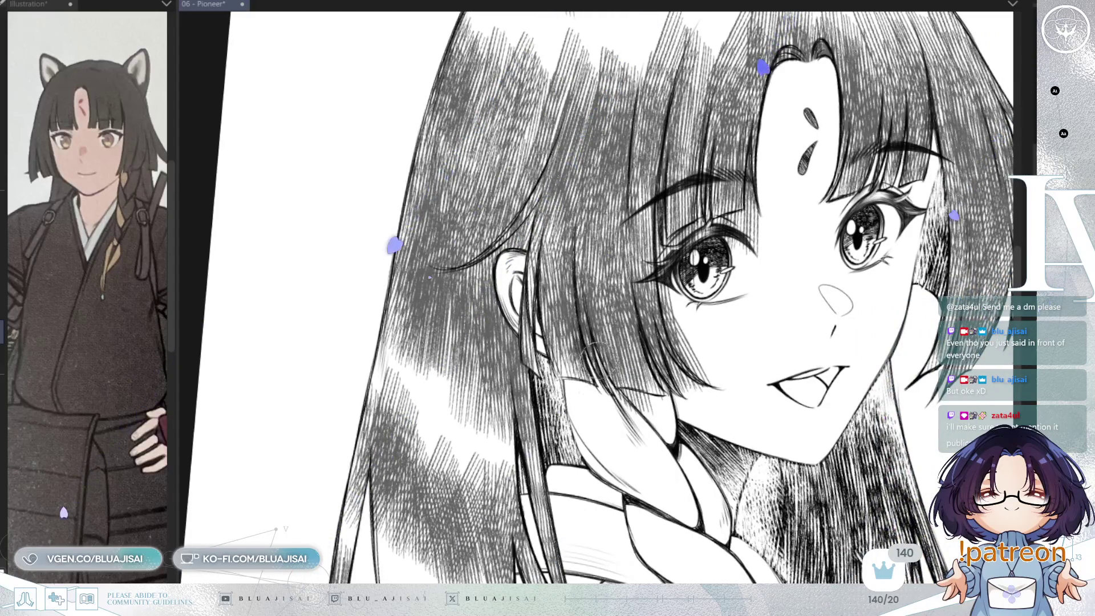
{"action": "mouse_move", "coordinate": [595, 360]}
{"action": "left_mouse_down"}
{"action": "mouse_move", "coordinate": [694, 348]}
{"action": "mouse_move", "coordinate": [639, 345]}
{"action": "left_mouse_up"}
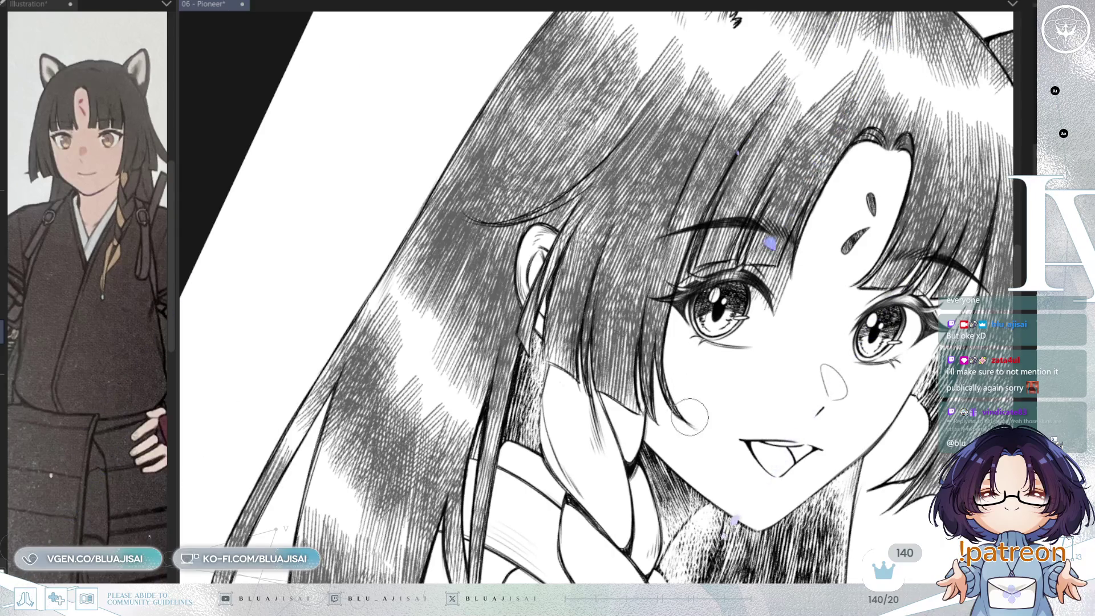
{"action": "scroll", "coordinate": [694, 354], "scroll_direction": "up", "scroll_amount": 3}
{"action": "scroll", "coordinate": [693, 334], "scroll_direction": "up", "scroll_amount": 1}
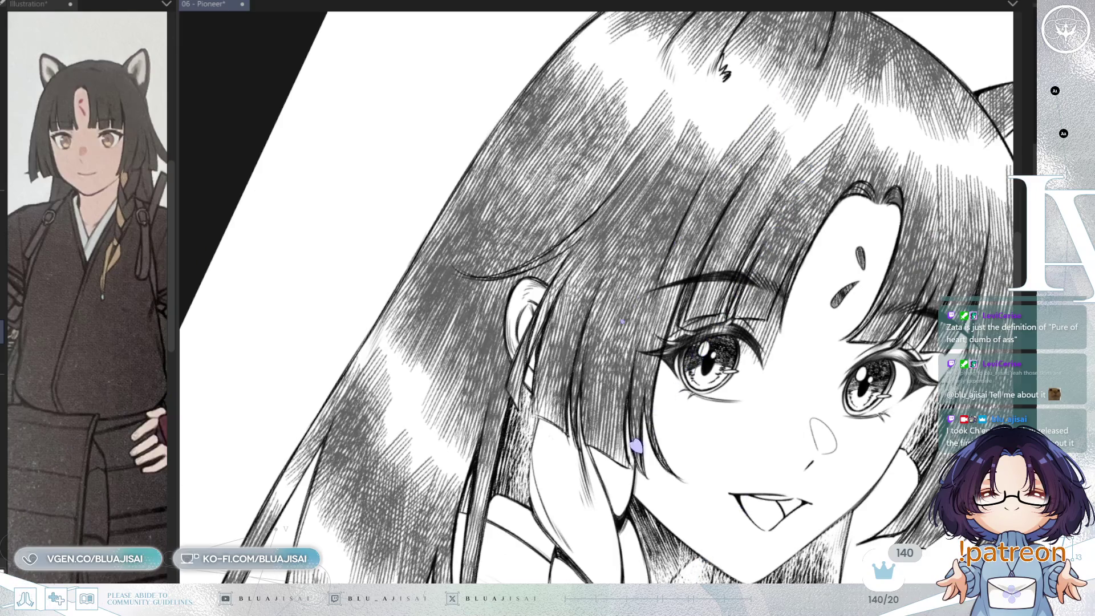
{"action": "scroll", "coordinate": [717, 319], "scroll_direction": "up", "scroll_amount": 1}
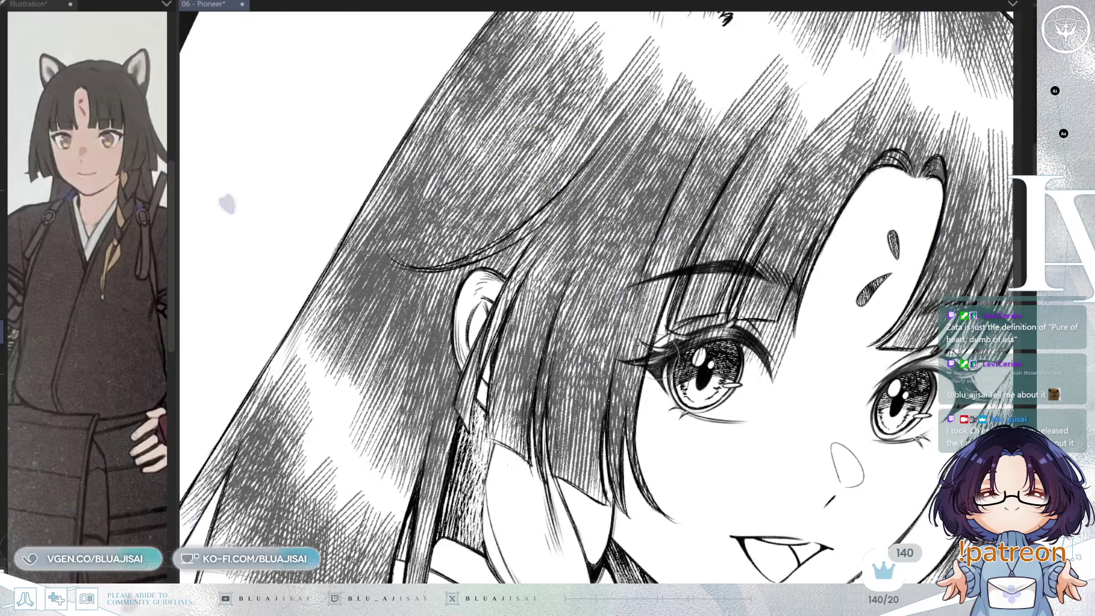
Level the view rotation and zoom out with Ctrl+minus to show the head and fox ears.
{"action": "key", "text": "minus"}
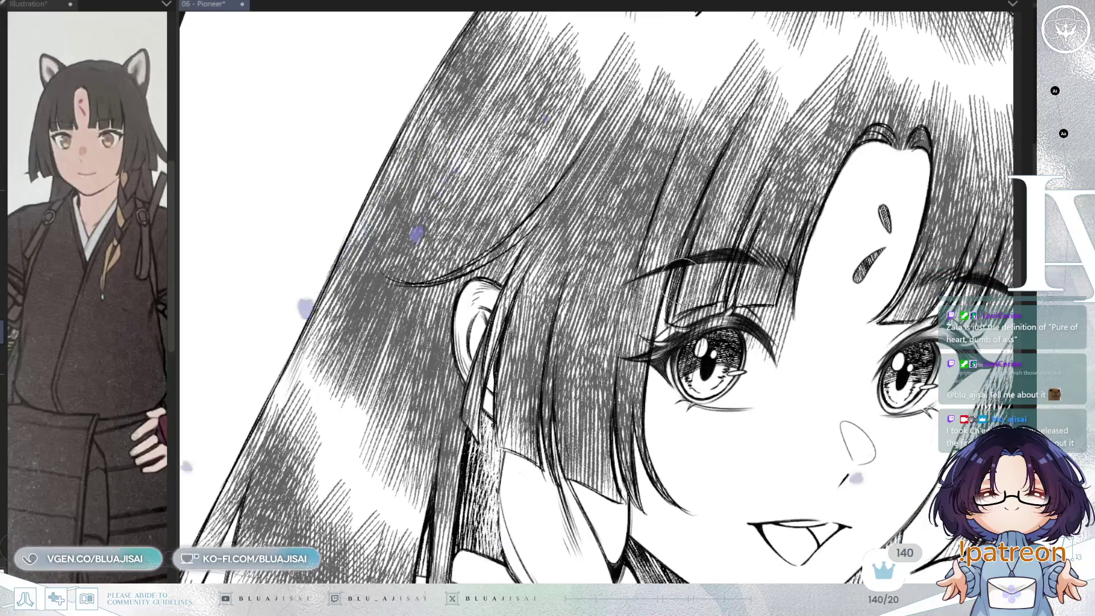
{"action": "key", "text": "minus"}
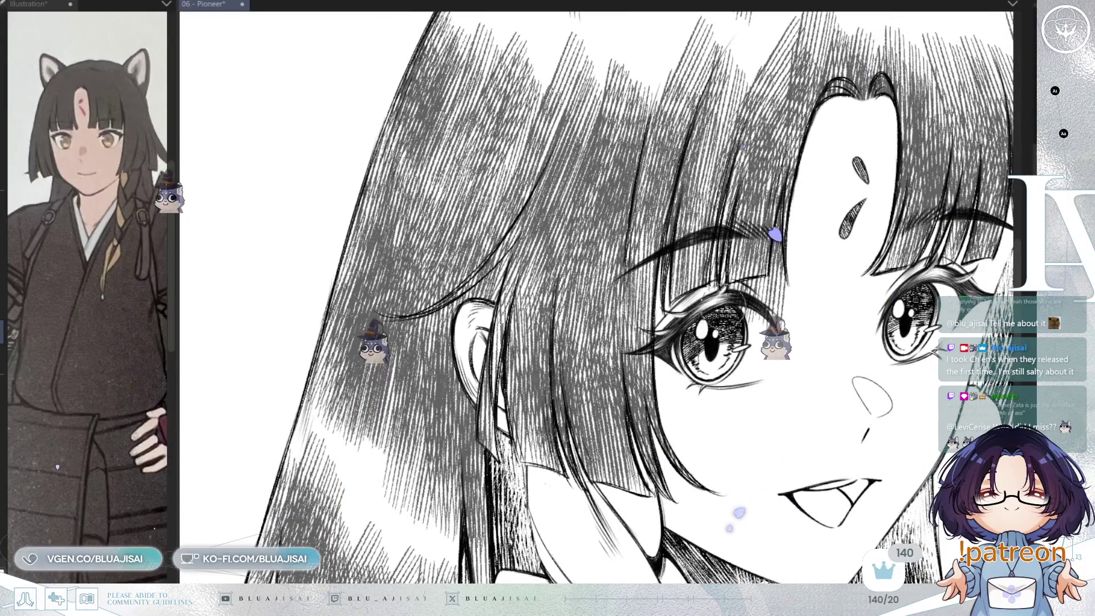
{"action": "scroll", "coordinate": [718, 294], "scroll_direction": "up", "scroll_amount": 3}
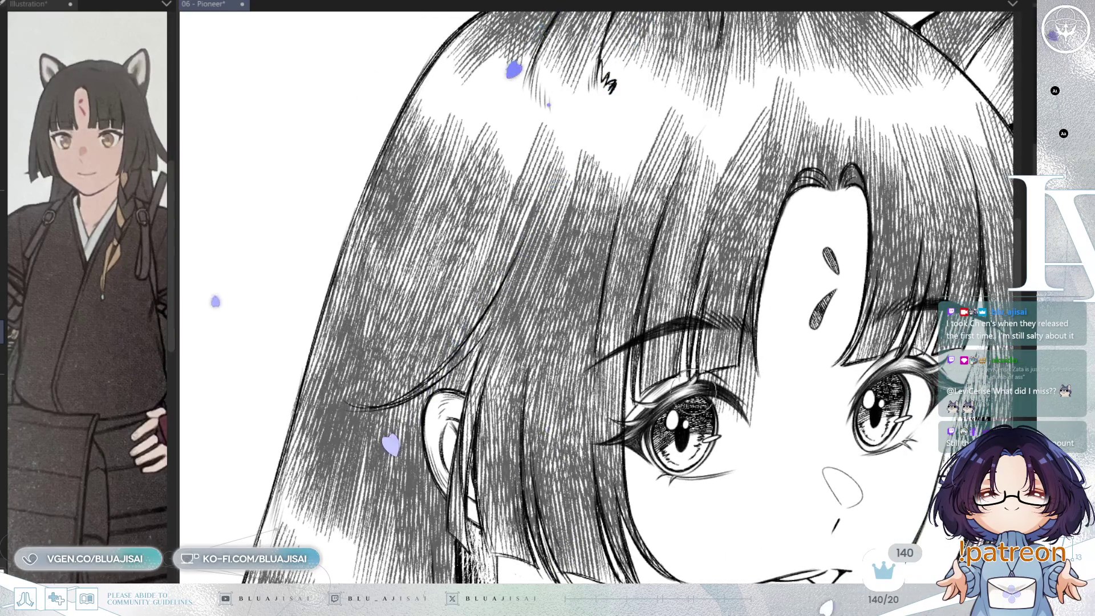
{"action": "key", "text": "minus"}
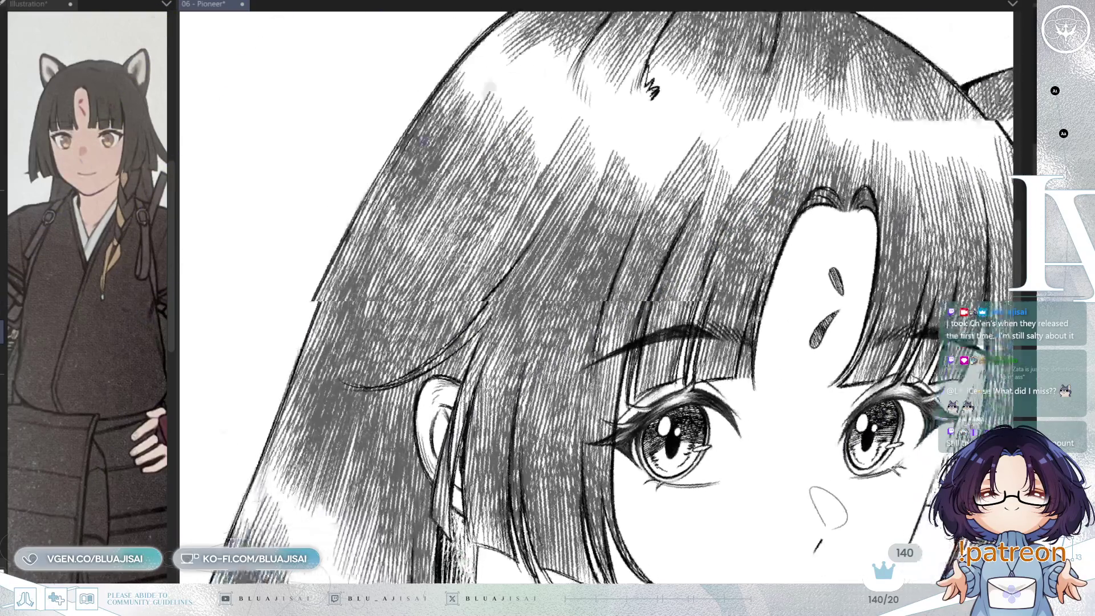
{"action": "key", "text": "asciicircum"}
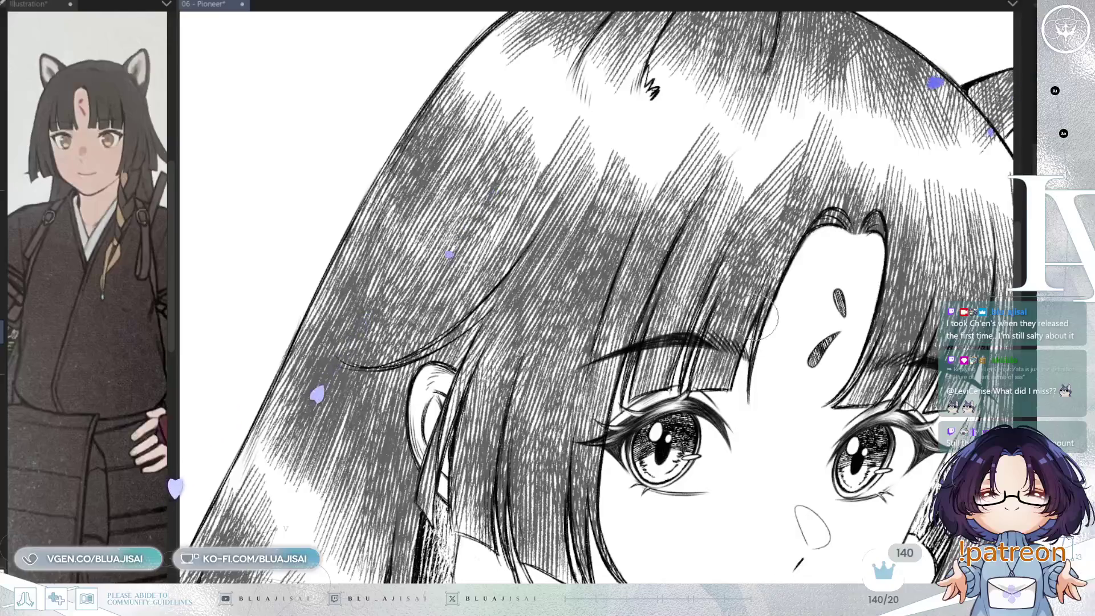
{"action": "key", "text": "ctrl+minus"}
{"action": "key", "text": "ctrl+minus"}
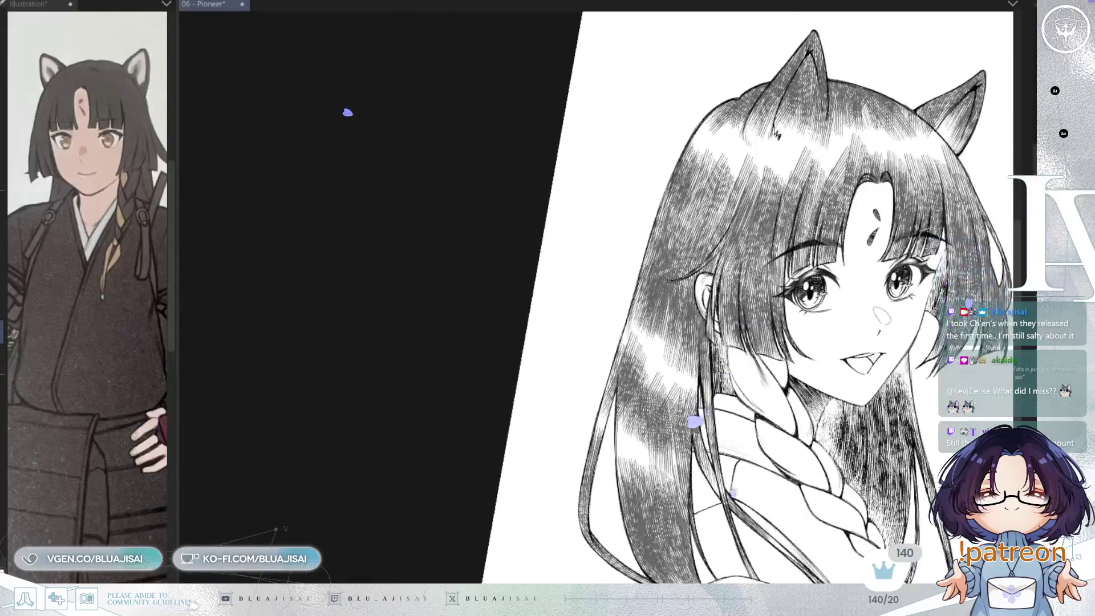
Level and reposition the view, then mirror it horizontally to check the illustration.
{"action": "mouse_move", "coordinate": [923, 264]}
{"action": "left_mouse_down"}
{"action": "mouse_move", "coordinate": [849, 289]}
{"action": "mouse_move", "coordinate": [849, 325]}
{"action": "mouse_move", "coordinate": [837, 314]}
{"action": "left_mouse_up"}
{"action": "key", "text": "h"}
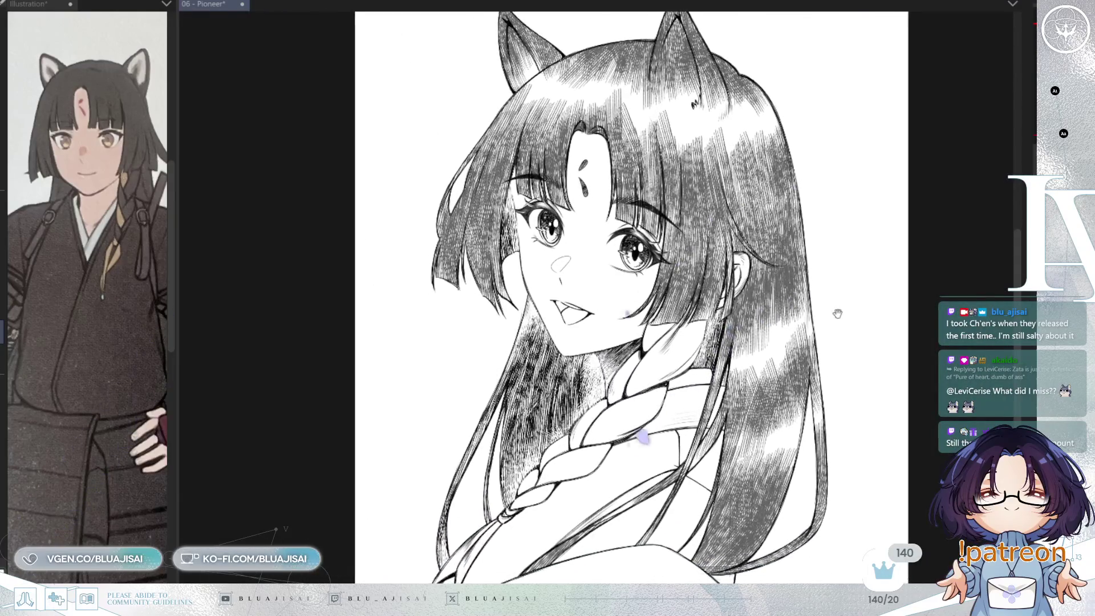